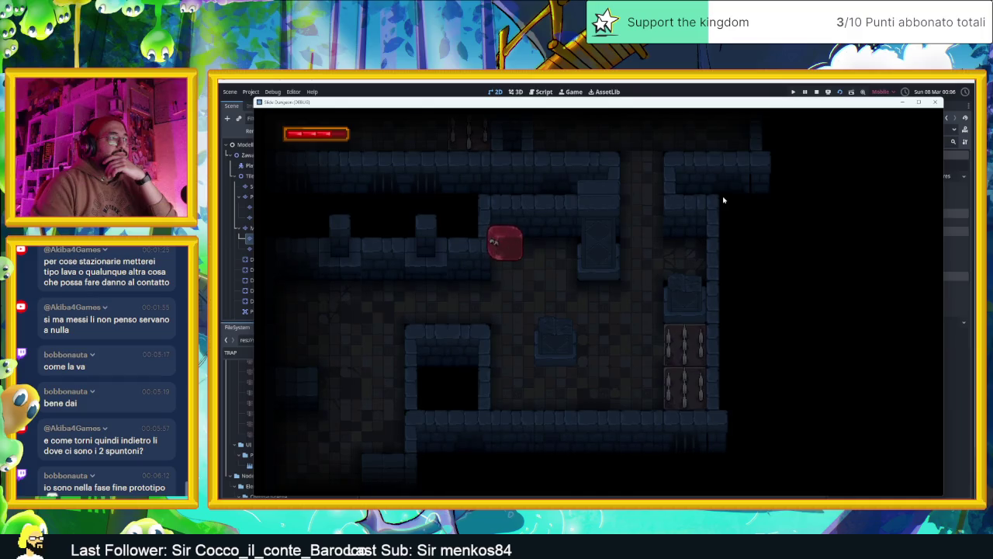
Steer the red slime past the spike tiles and down the corridors.
key(Right)
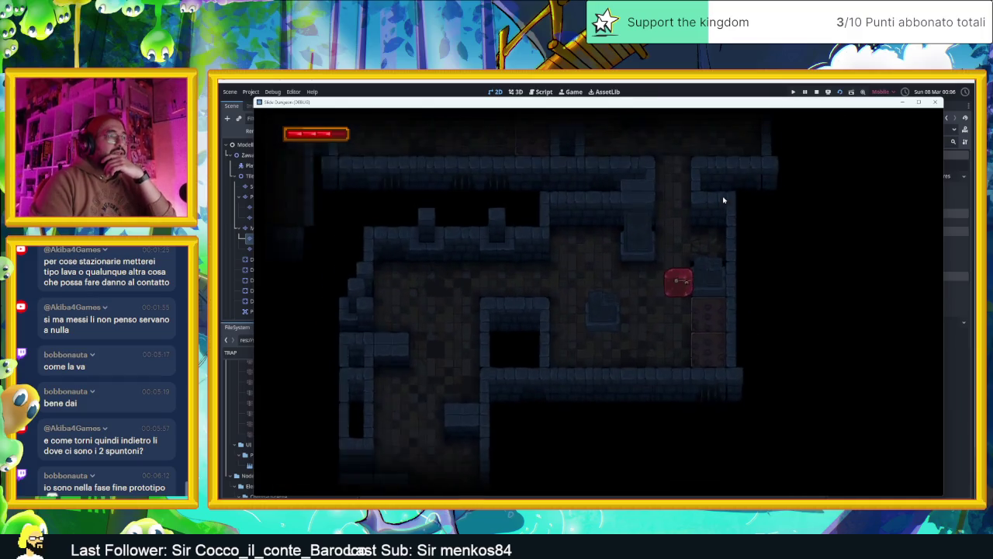
key(Down)
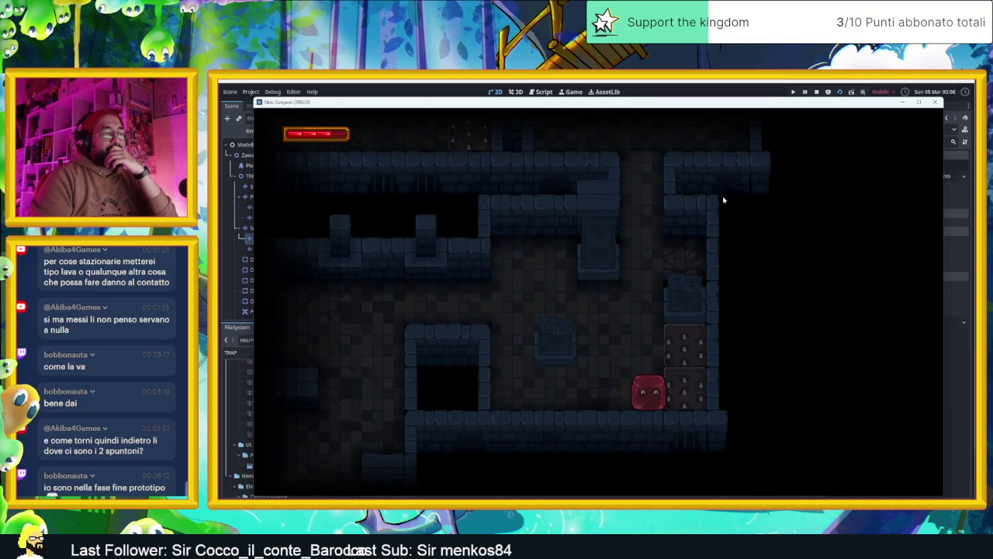
key(Left)
key(Up)
key(Right)
key(Down)
key(Left)
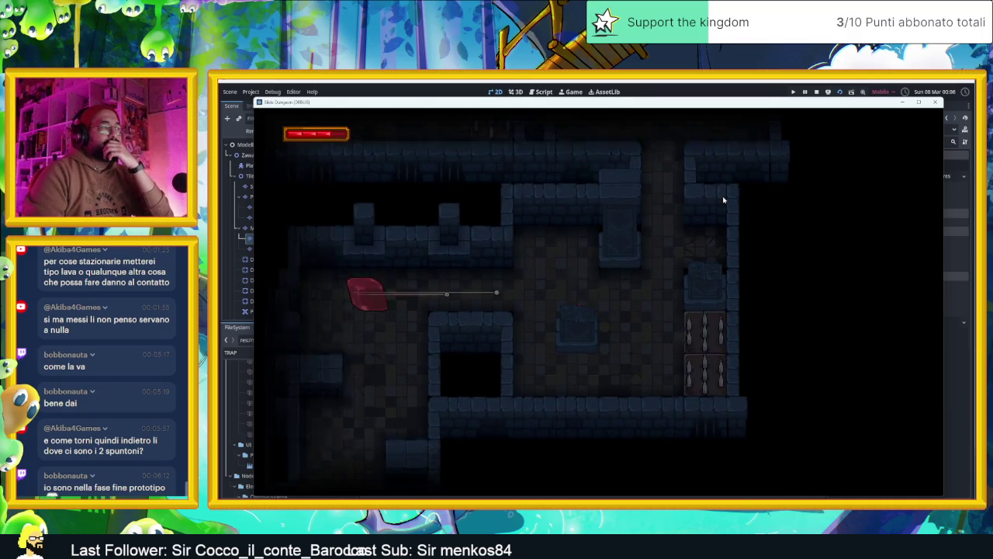
key(Up)
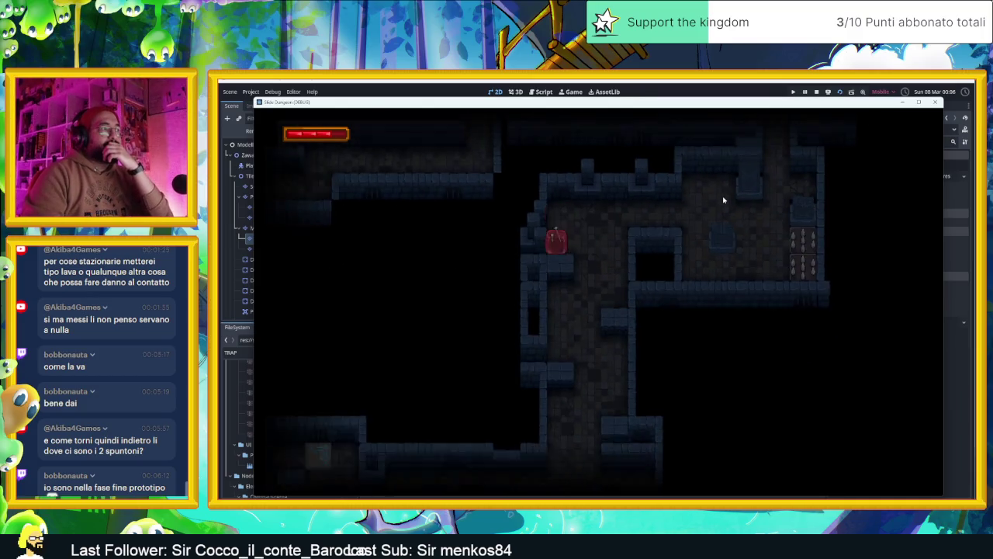
key(Down)
key(Left)
key(Right)
key(Down)
key(Left)
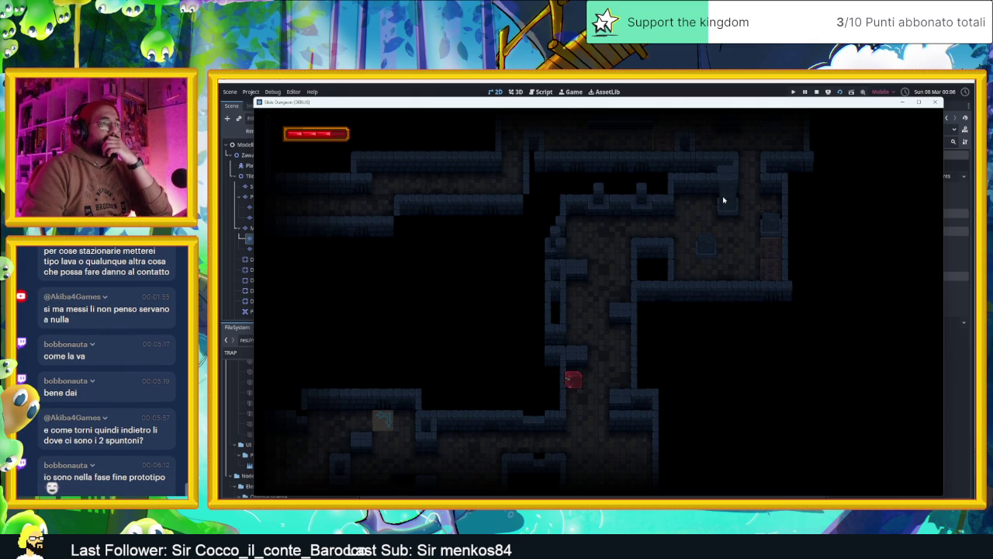
Guide the slime through new rooms and into the first teleporter.
key(Down)
key(Right)
key(Up)
key(Down)
key(Right)
key(Up)
key(Left)
key(Down)
key(Right)
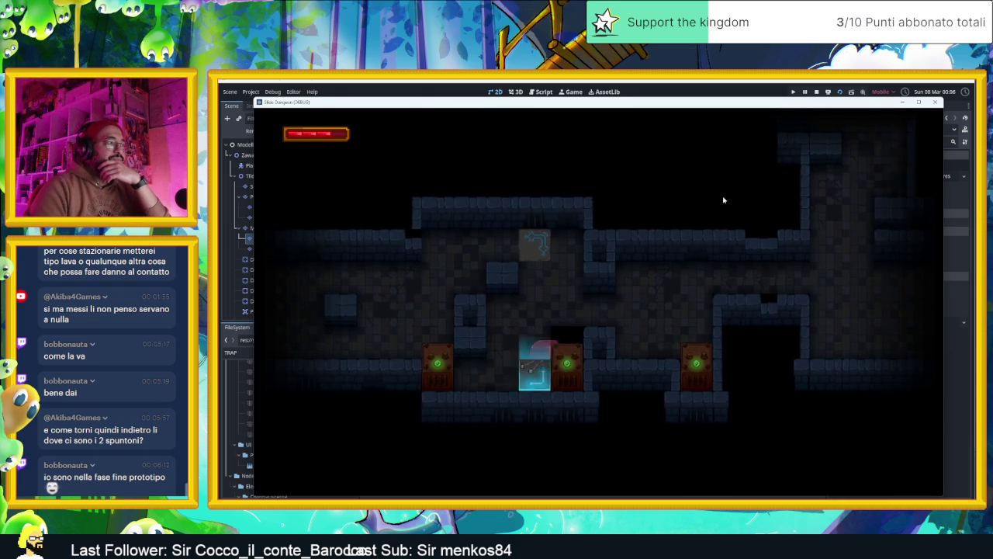
Bring the slime back through the lower teleporter again, then stop the test game.
key(Left)
key(Right)
key(Down)
key(Left)
key(Down)
key(Left)
key(Right)
key(Left)
key(Right)
key(Down)
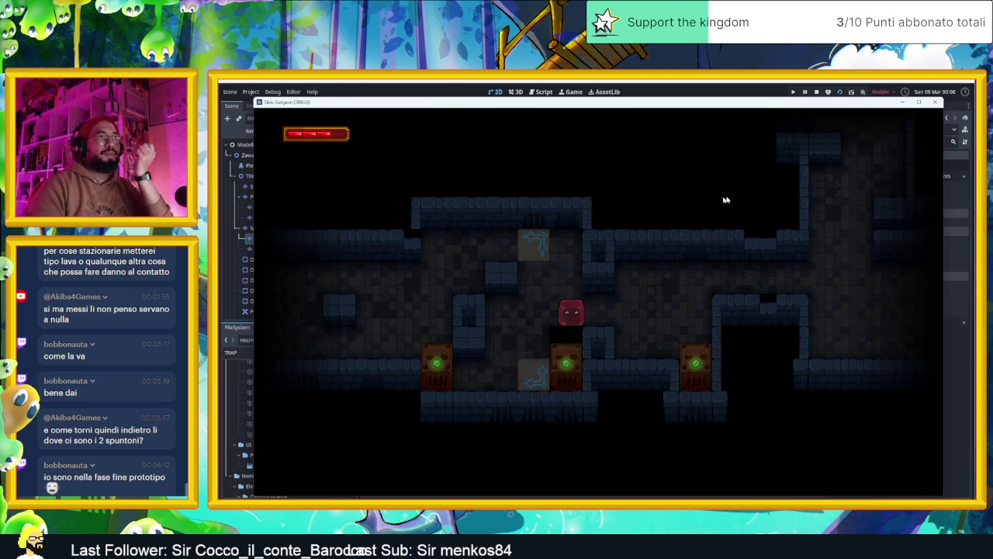
click(817, 92)
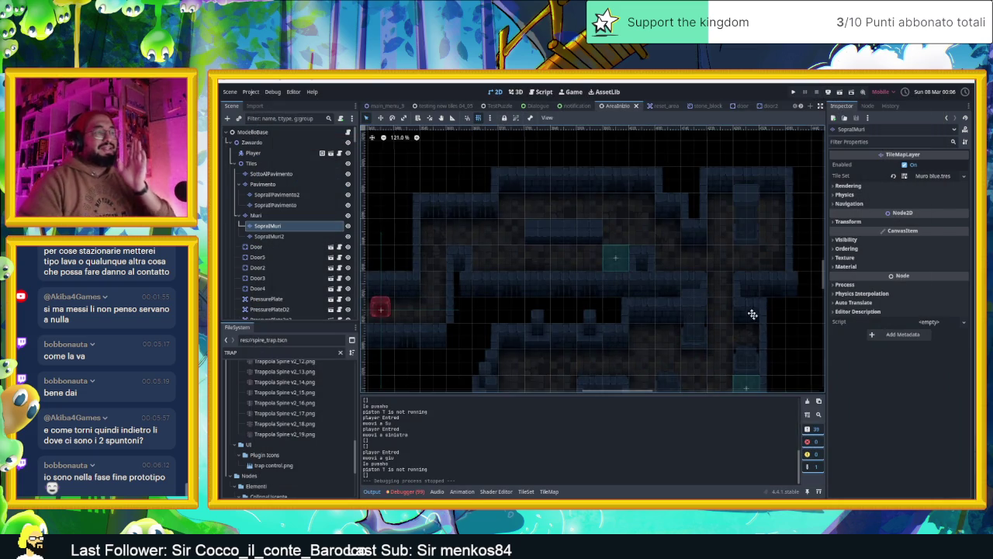
Select all three SpireTrap nodes and switch on Sempre Attiva for them.
scroll(751, 310, down, 3)
scroll(751, 310, right, 2)
click(681, 275)
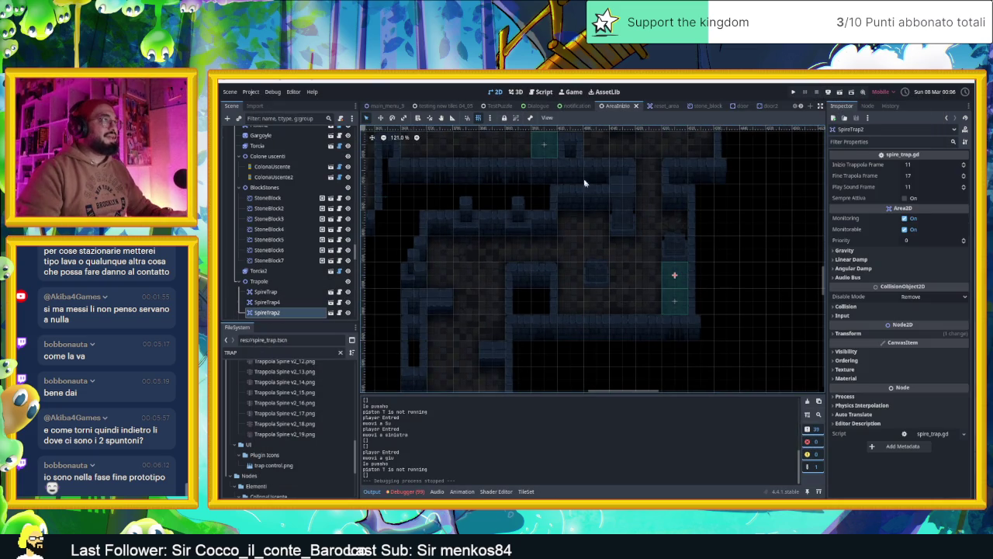
shift+click(673, 301)
shift+click(672, 304)
click(904, 198)
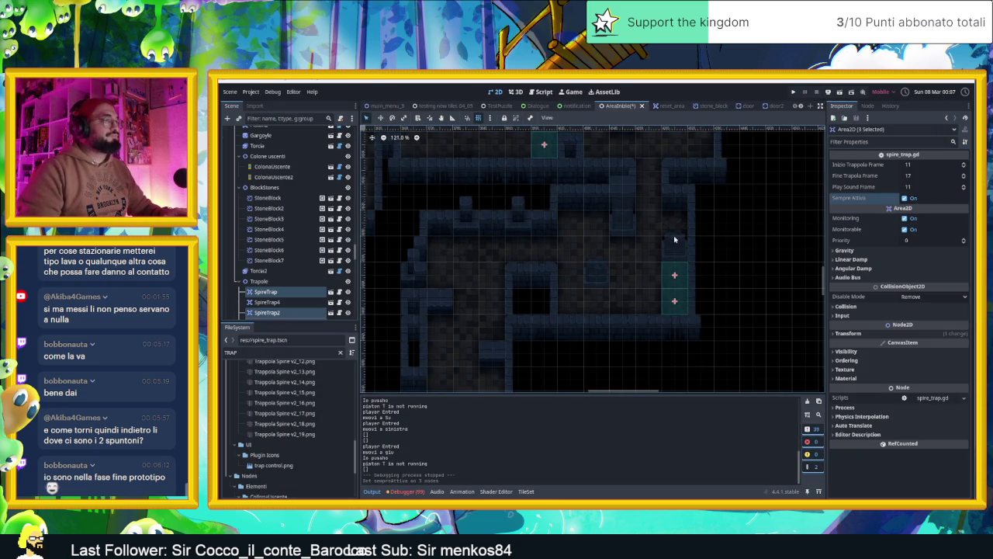
Pan and scroll across the level view to review the spike traps.
scroll(665, 242, down, 2)
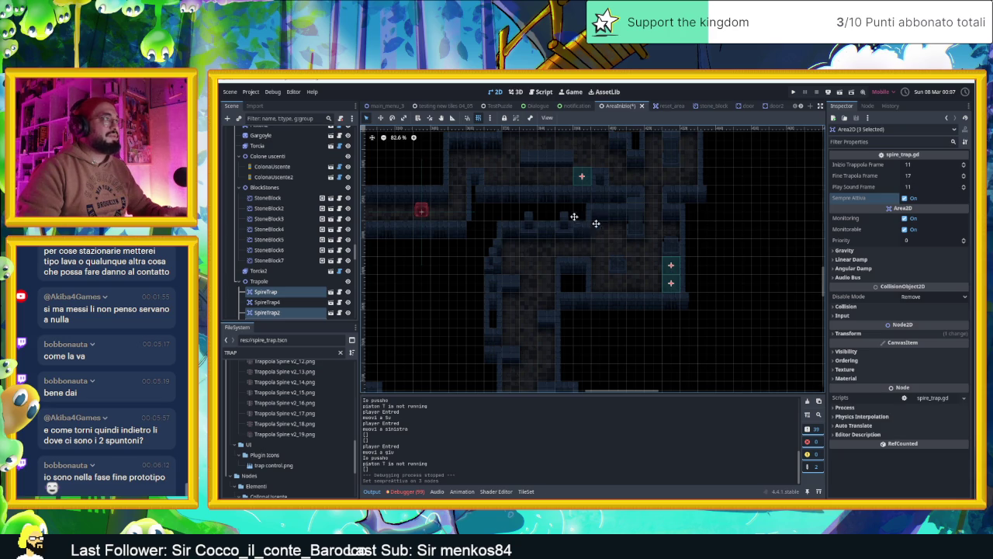
scroll(698, 249, left, 3)
scroll(670, 260, up, 1)
scroll(671, 260, up, 1)
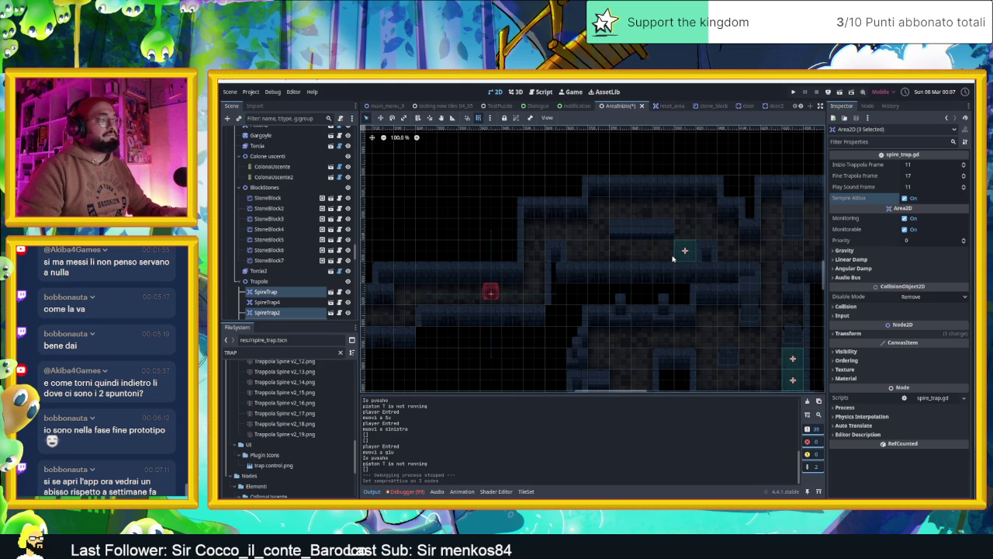
drag(580, 253, 667, 243)
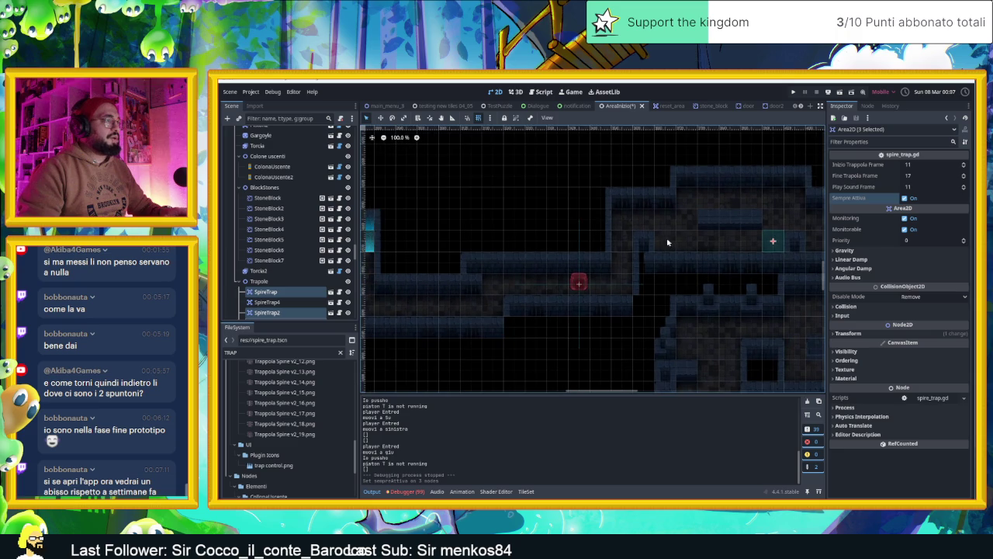
drag(588, 260, 687, 245)
scroll(678, 252, down, 5)
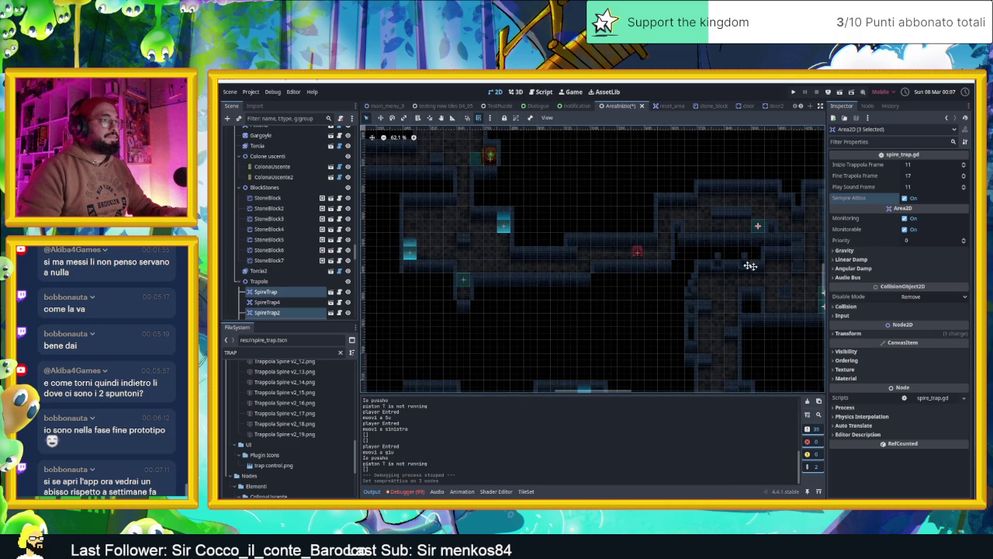
scroll(747, 262, right, 2)
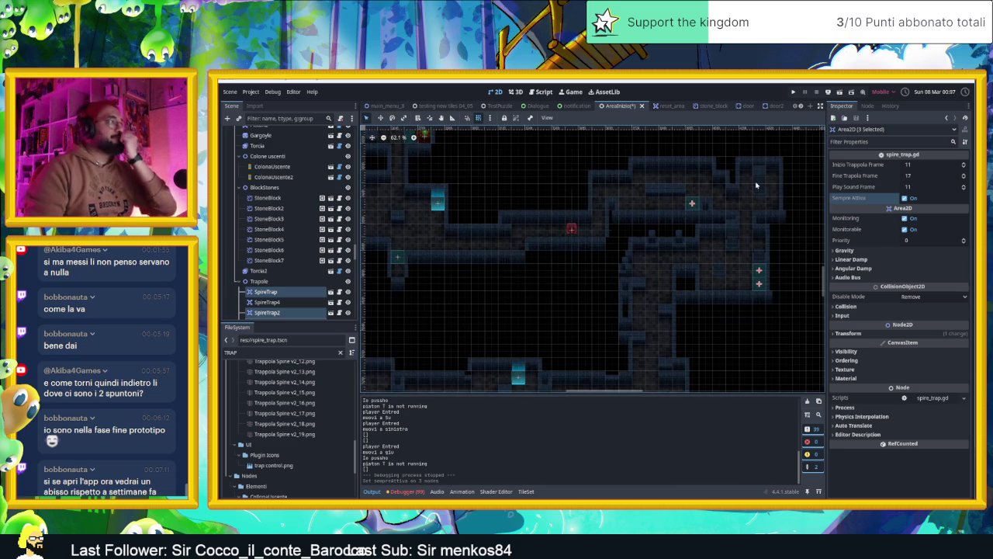
scroll(498, 213, left, 4)
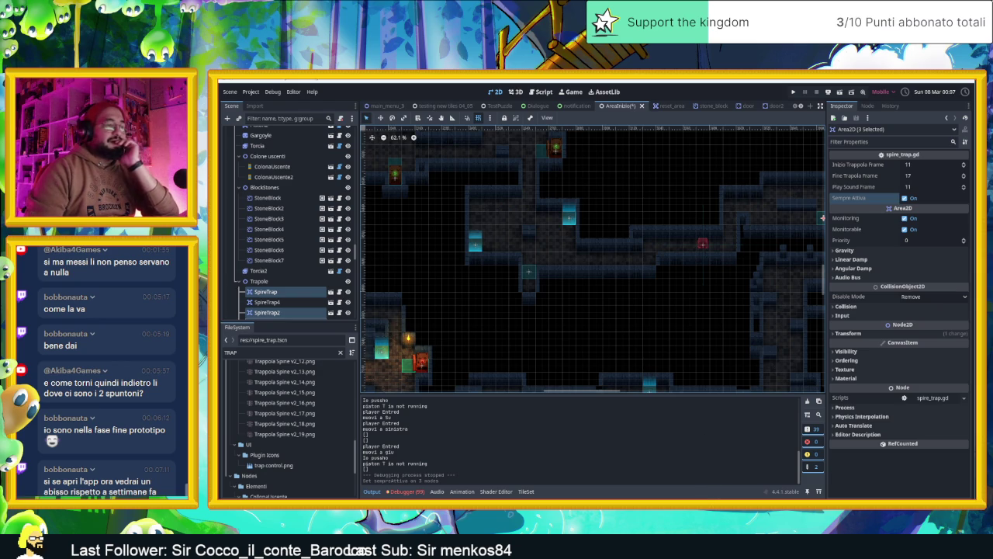
In a new Chrome tab, load app.glimpyapp.com from the 'navity' address suggestion.
key(alt+Tab)
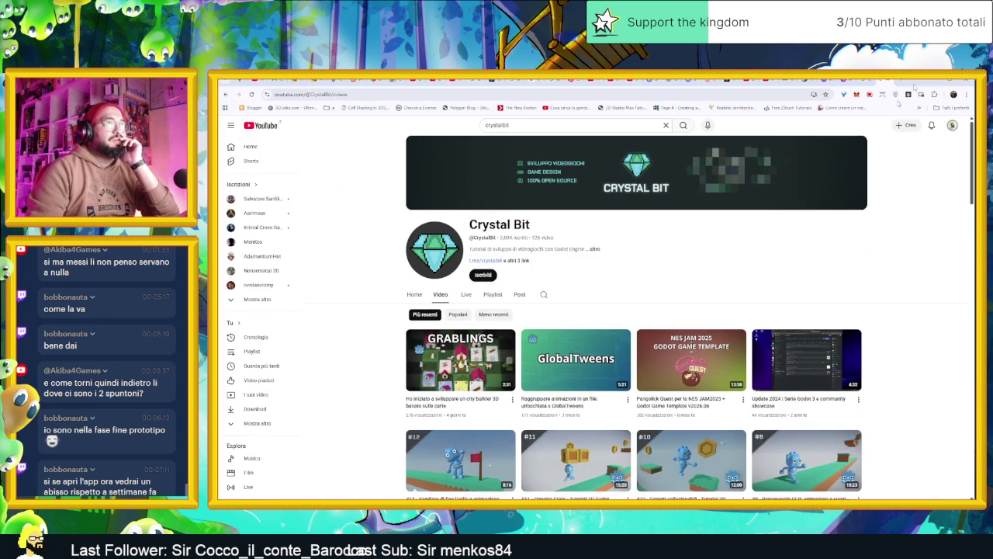
click(896, 81)
text(navity)
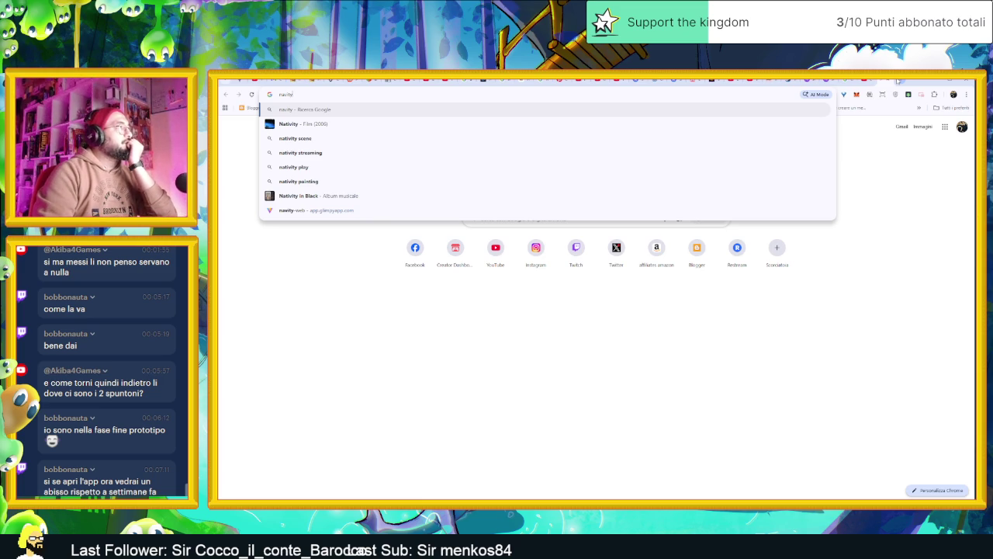
key(Down)
key(Down)
key(Down)
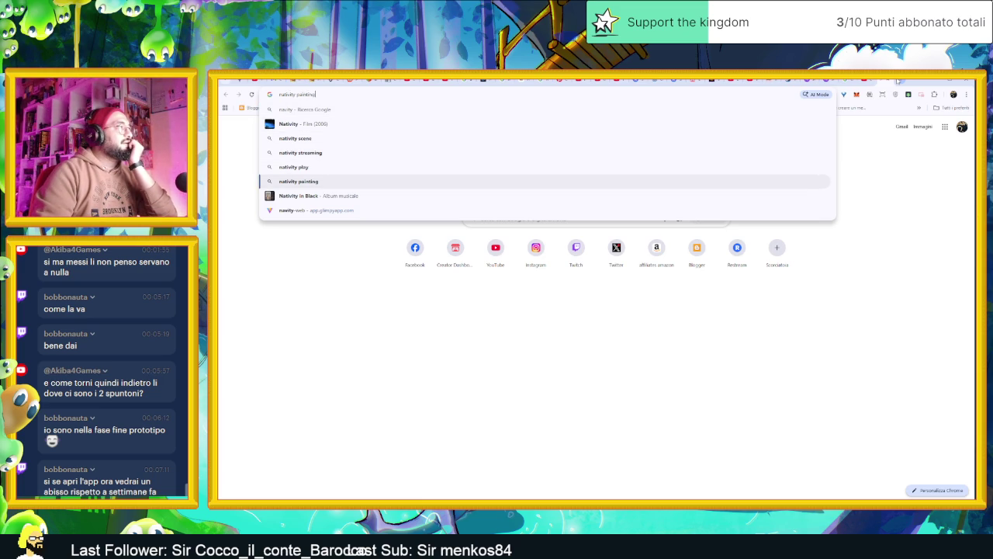
key(Return)
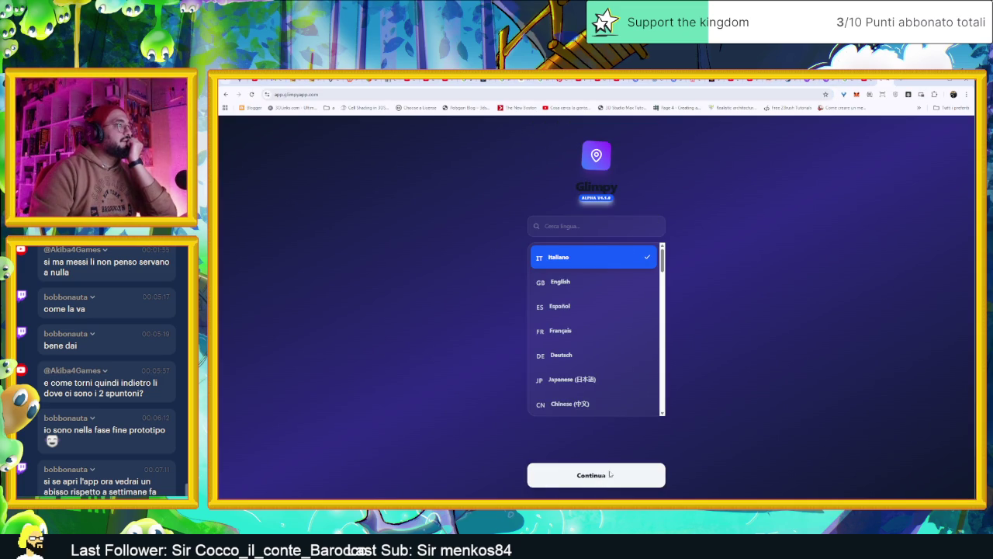
Confirm Italiano, finish the onboarding slides, and check Registrati before returning to login.
click(619, 474)
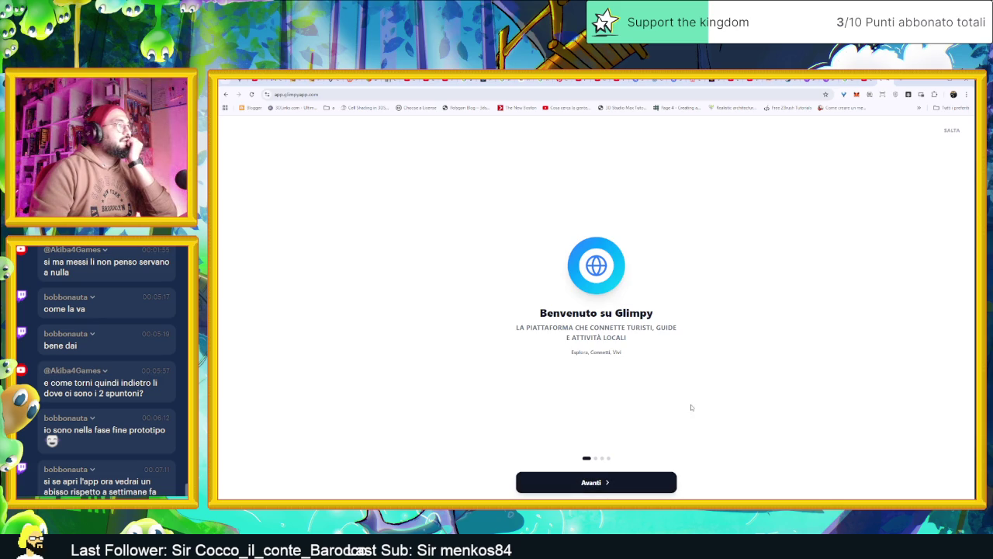
click(632, 476)
click(632, 477)
click(632, 477)
click(632, 477)
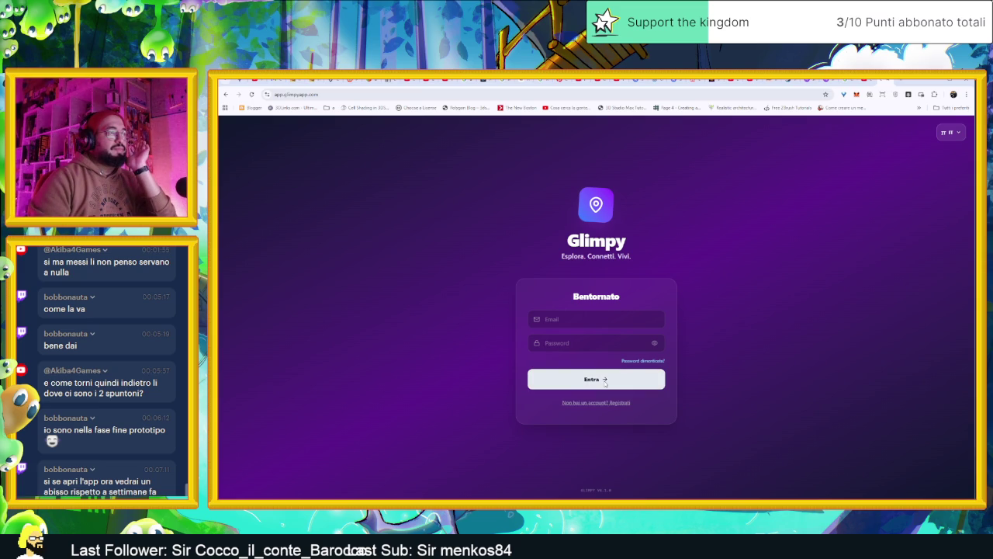
click(614, 402)
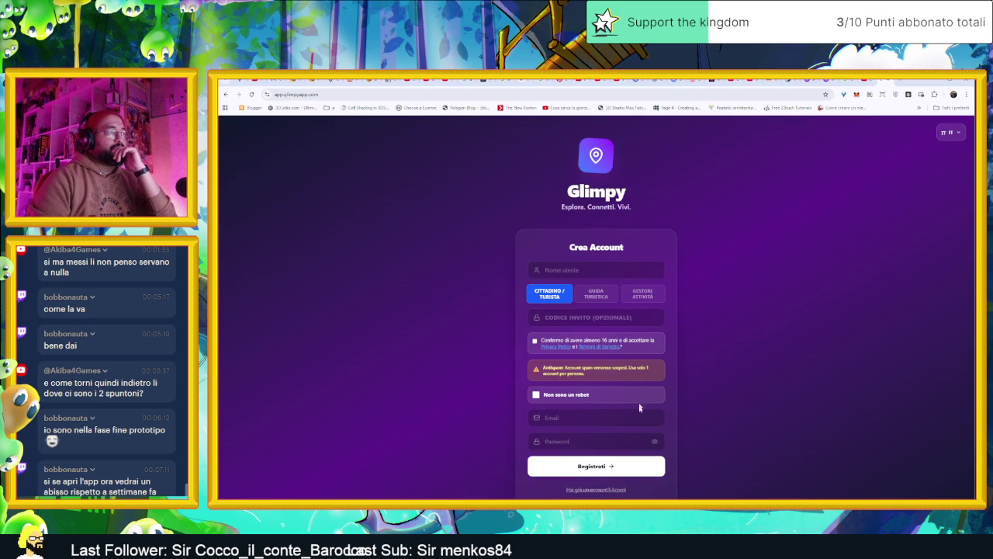
click(594, 489)
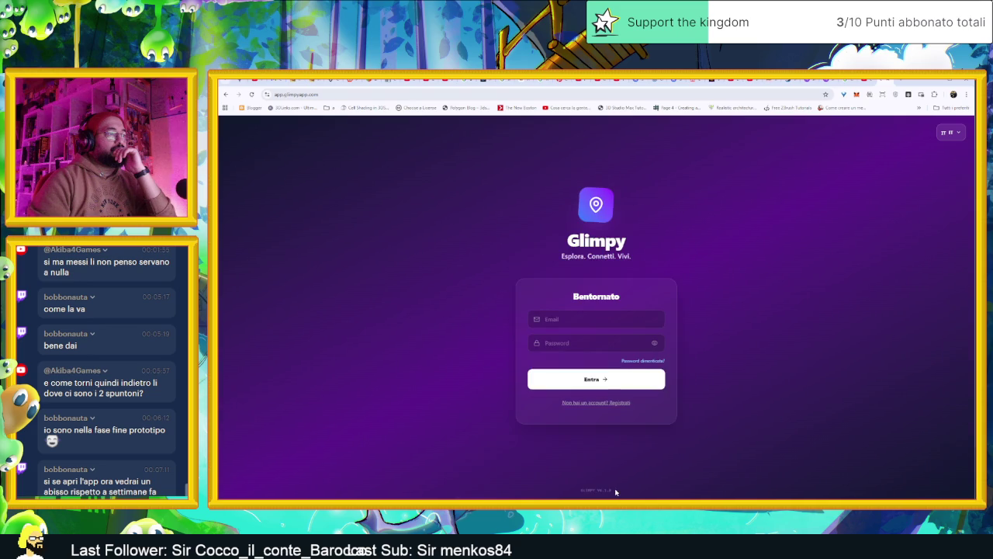
Enter the account e-mail on the Reset Password form to request a reset link.
click(602, 322)
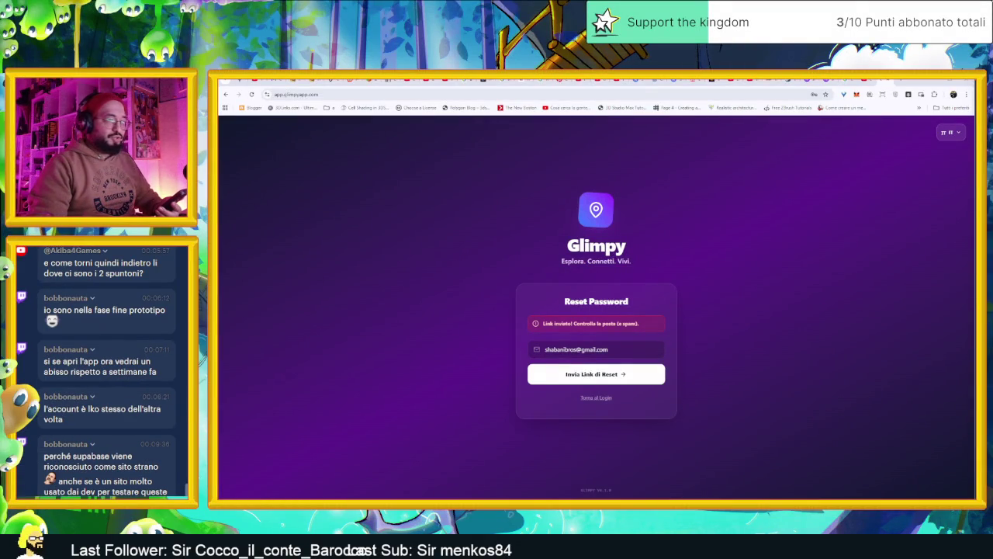
key(super)
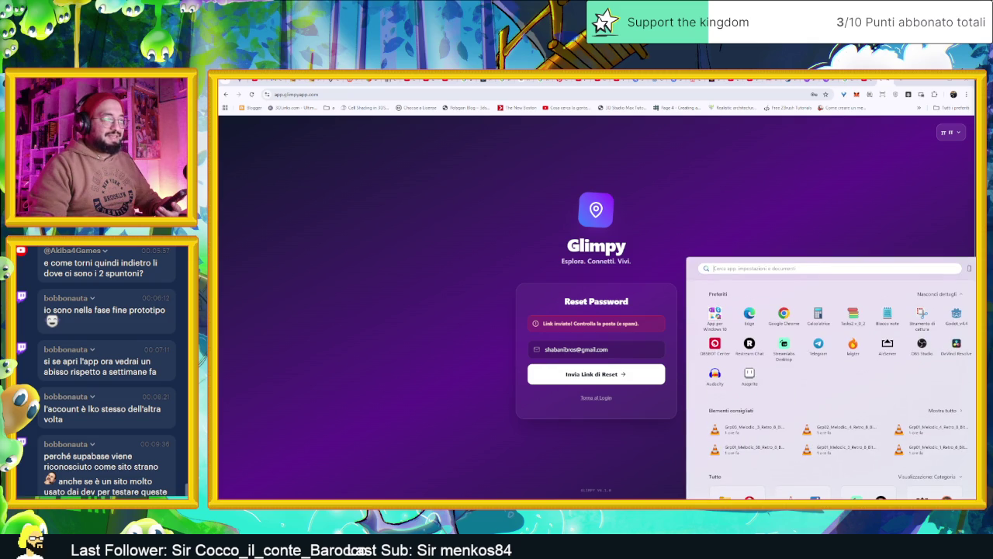
Launch AirServer from the Start menu and enlarge its mirroring window.
click(892, 346)
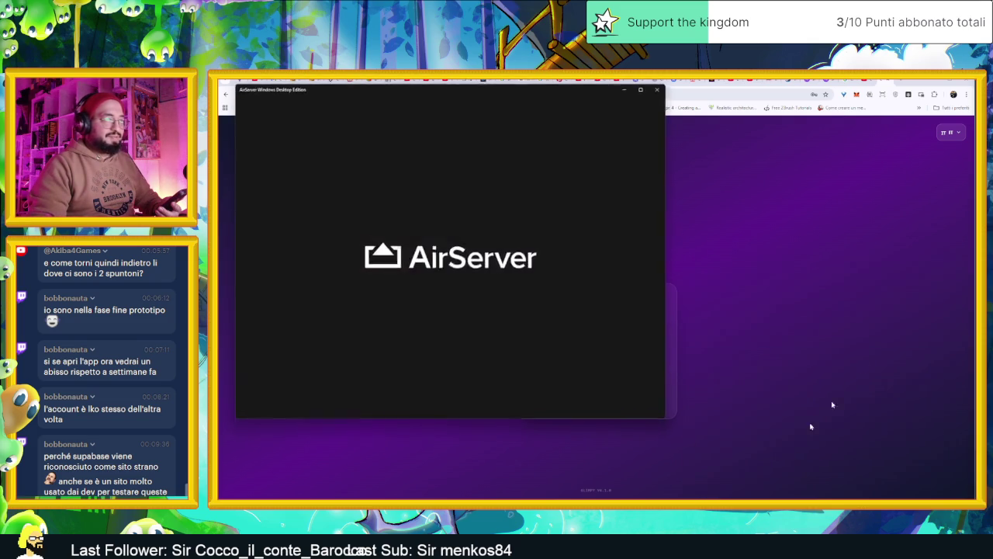
mouse_move(665, 416)
mouse_down()
mouse_move(747, 461)
mouse_move(942, 500)
mouse_up()
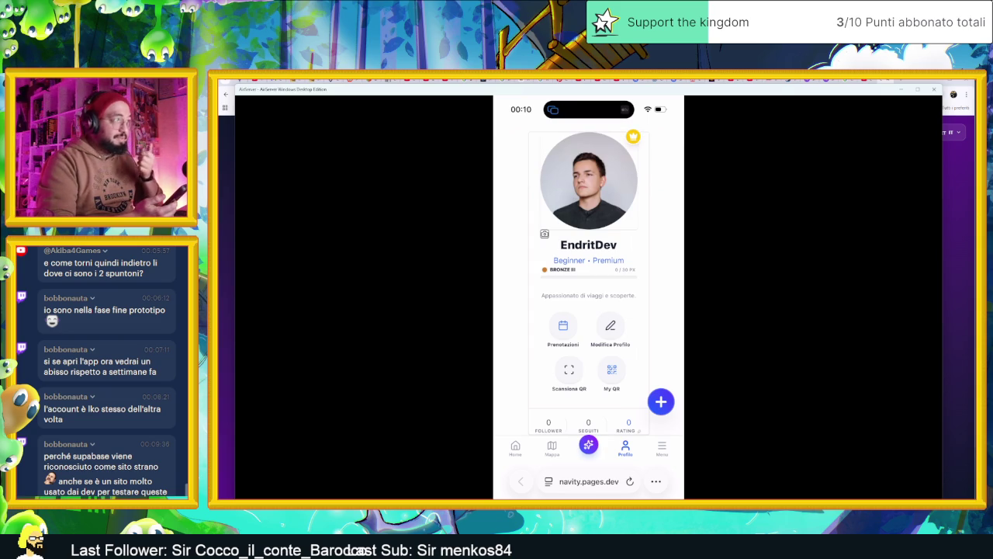
Browse the mirrored profile, opening Bacheca Trofei and the full-screen avatar.
scroll(588, 280, down, 2)
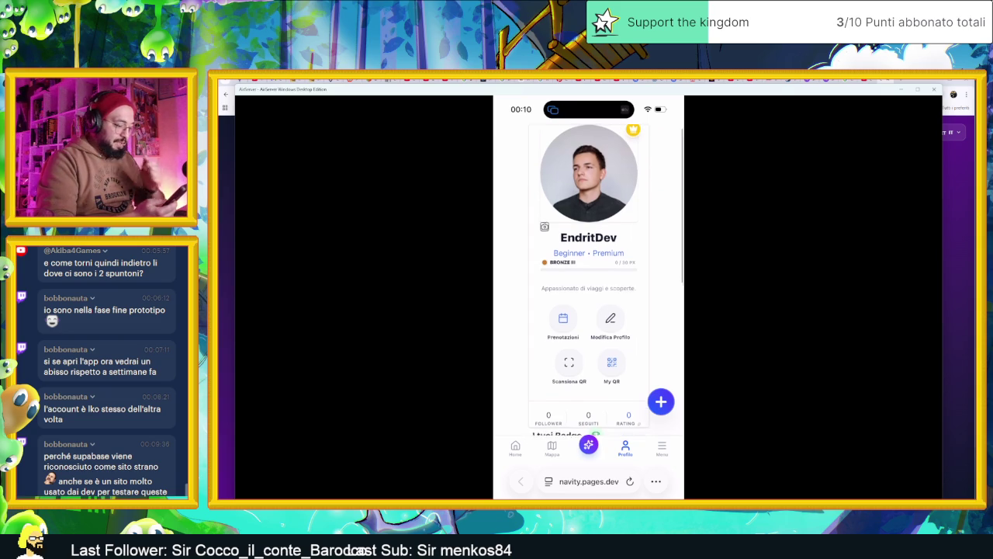
scroll(588, 279, down, 3)
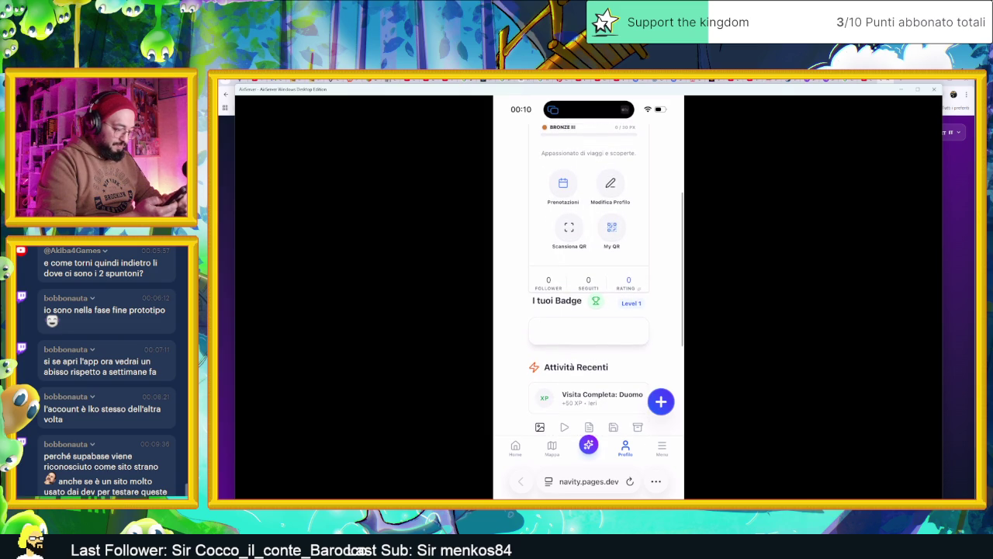
click(588, 331)
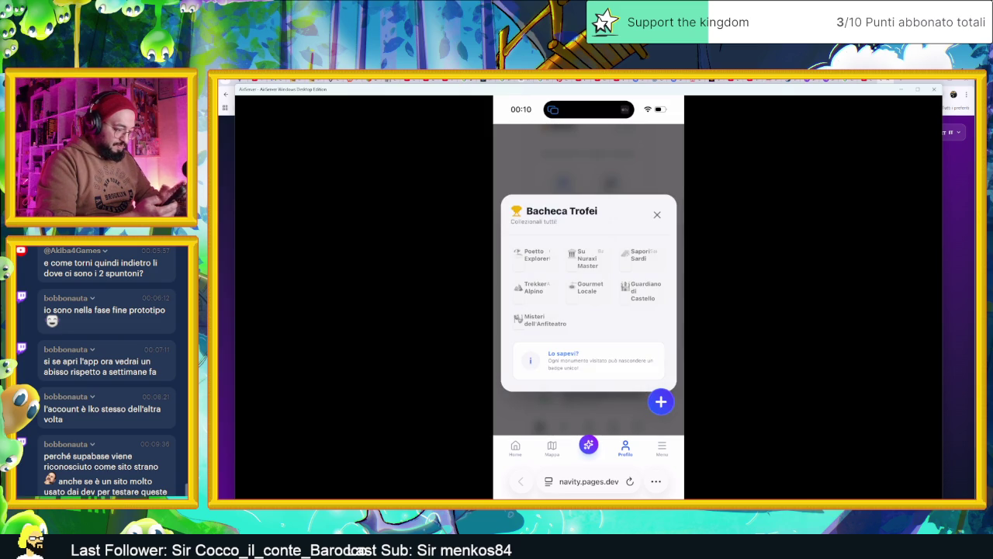
click(656, 214)
scroll(588, 271, down, 5)
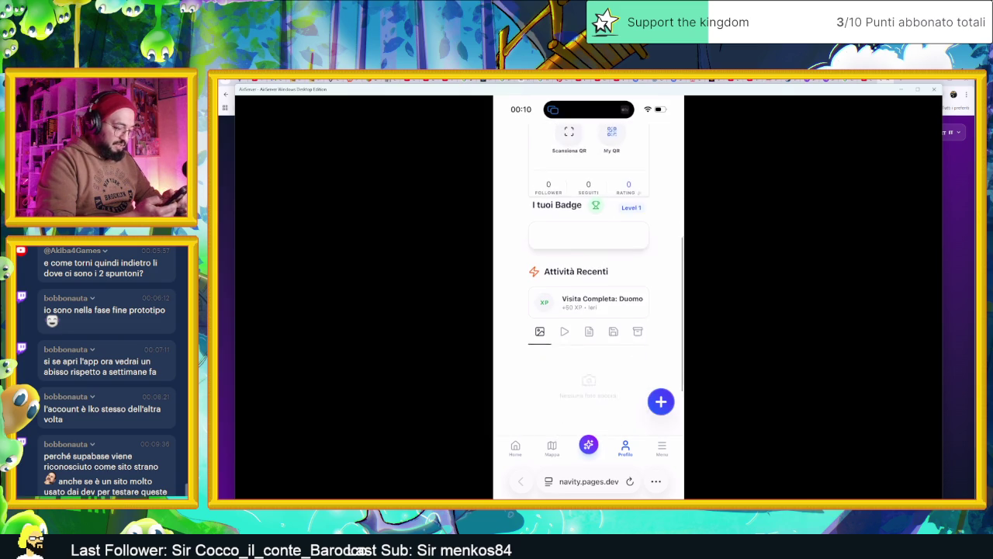
scroll(589, 272, up, 5)
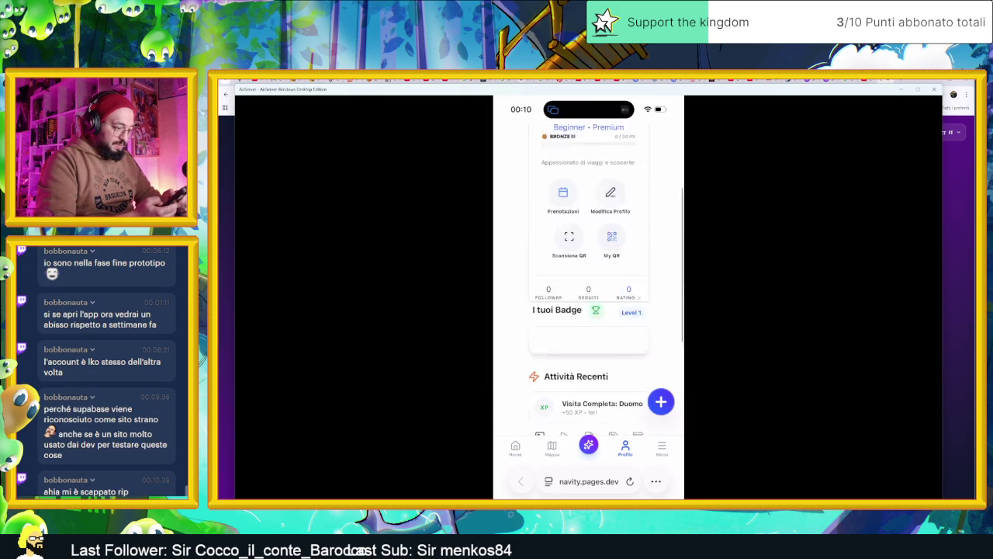
click(587, 178)
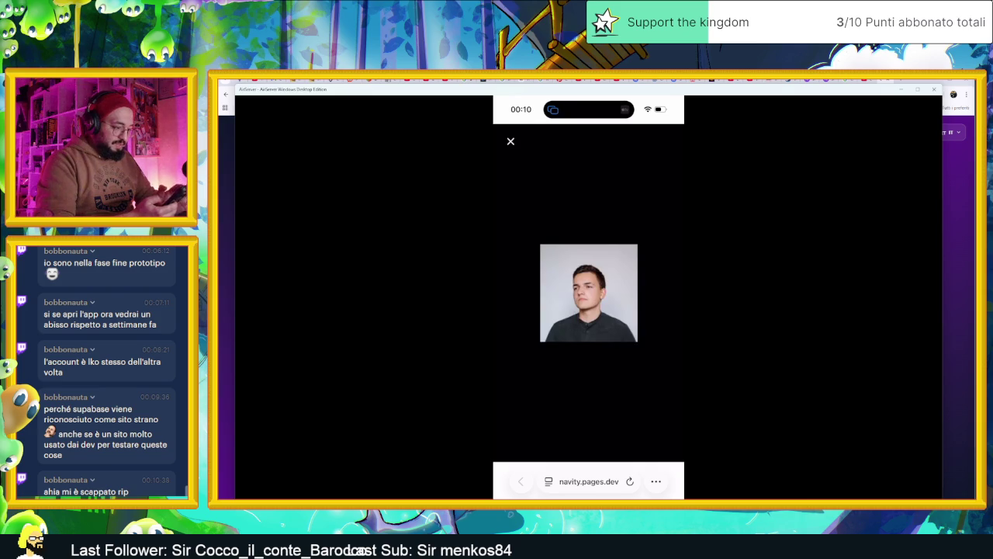
click(510, 142)
Take a new avatar photo with Scatta foto and apply it with Usa foto.
click(545, 233)
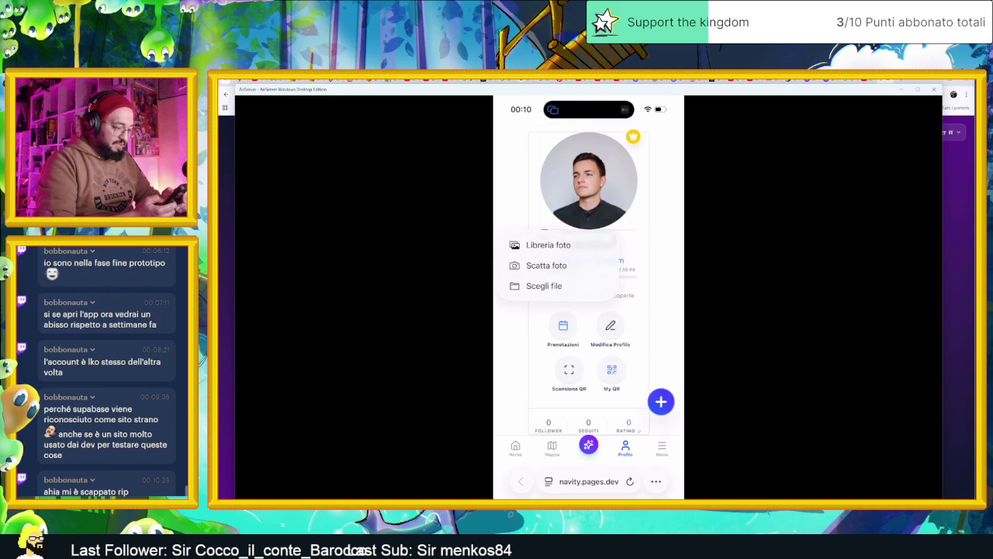
click(546, 264)
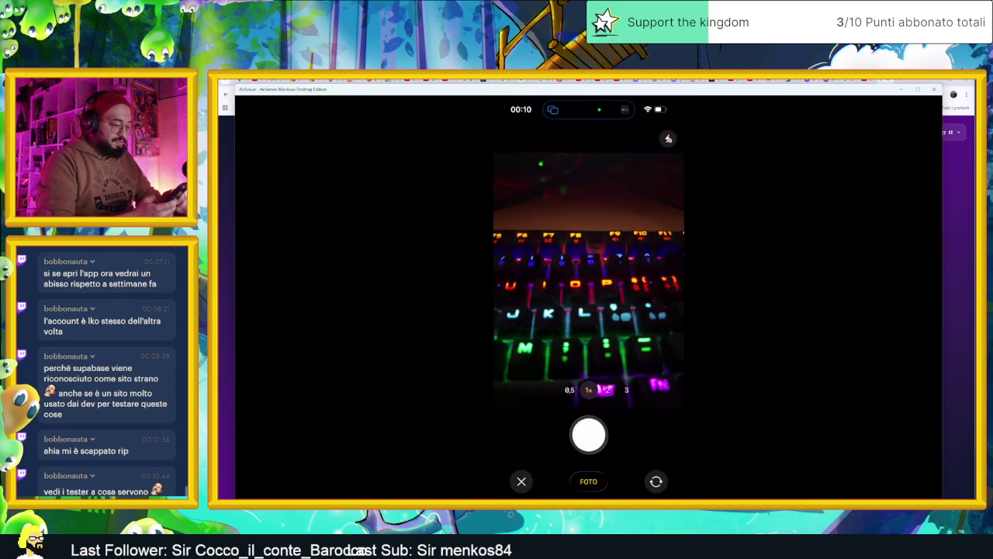
click(589, 434)
click(661, 475)
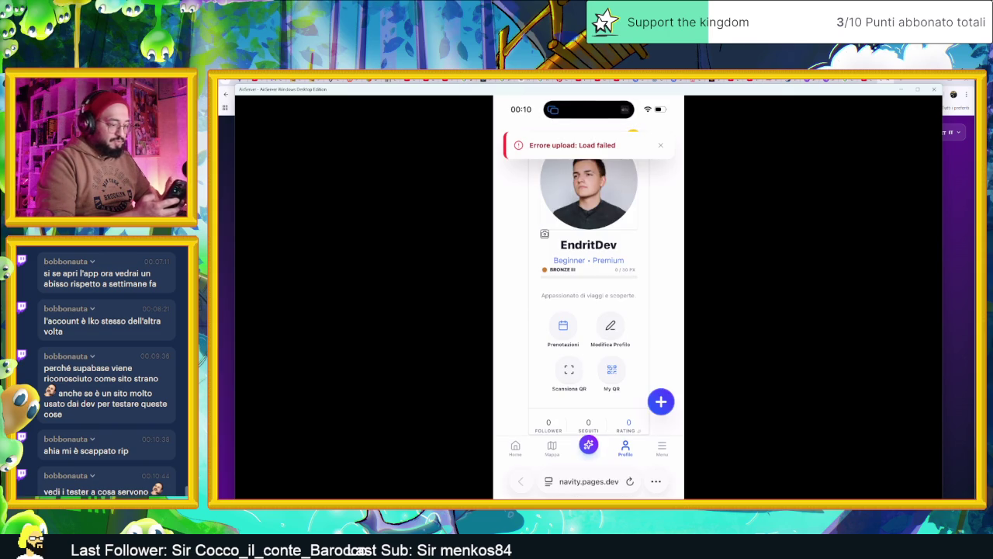
click(514, 448)
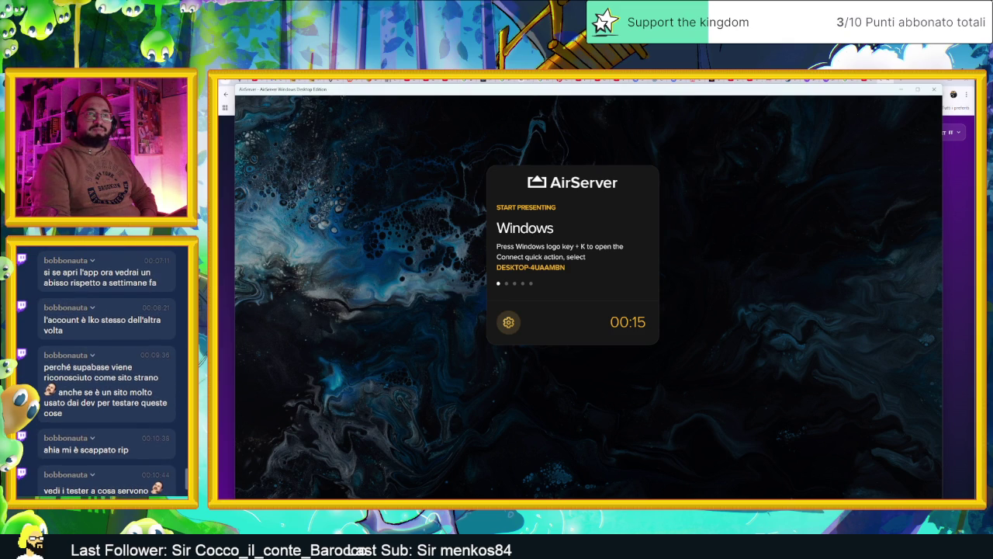
Close the AirServer phone-mirroring window.
click(934, 90)
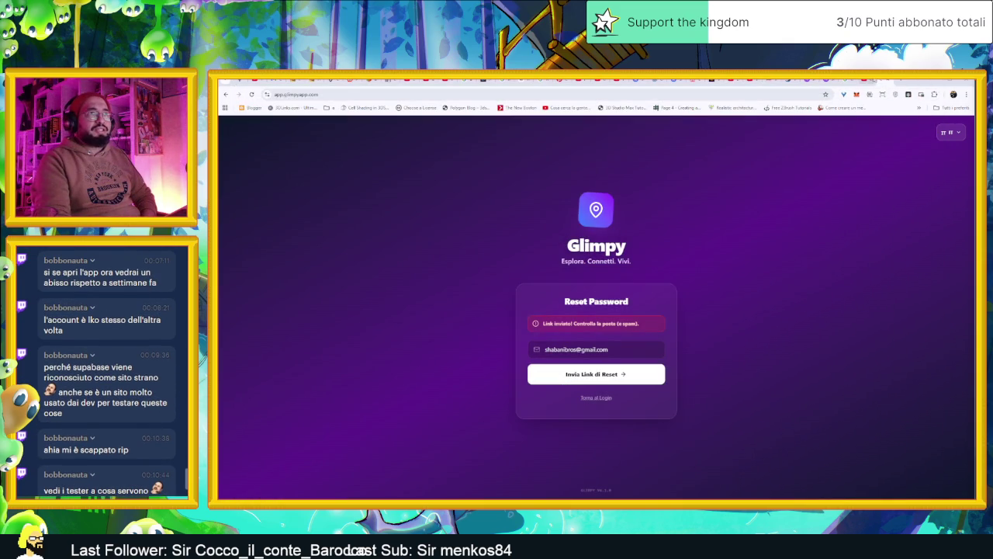
Return to the Godot editor and clear the old output log messages.
key(alt+Tab)
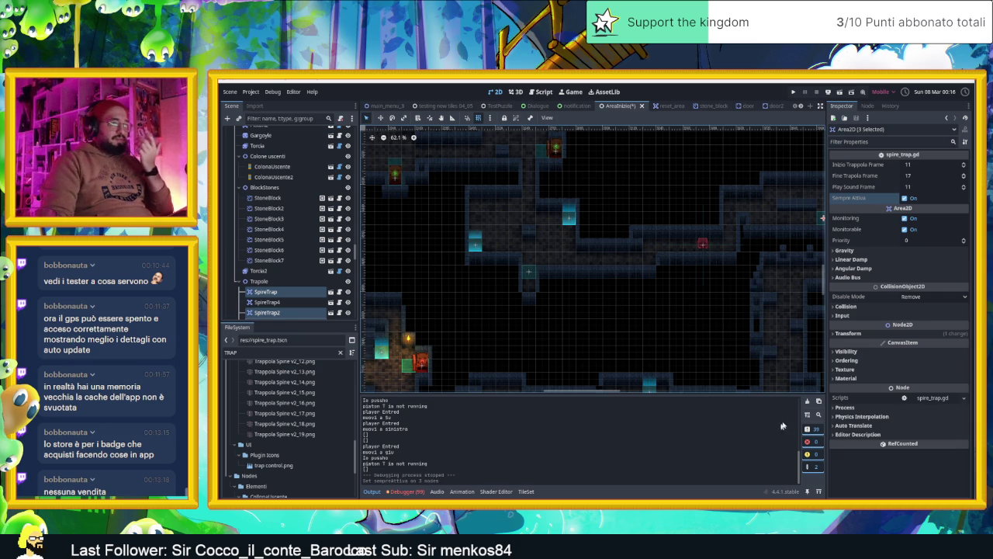
click(806, 402)
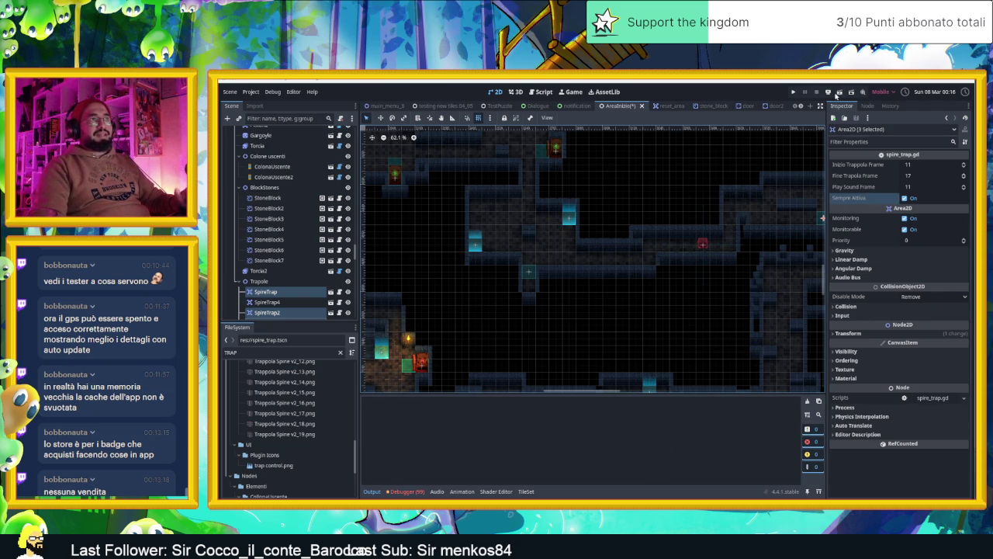
Run the current scene and steer the slime past the first spike trap into lower rooms.
click(837, 93)
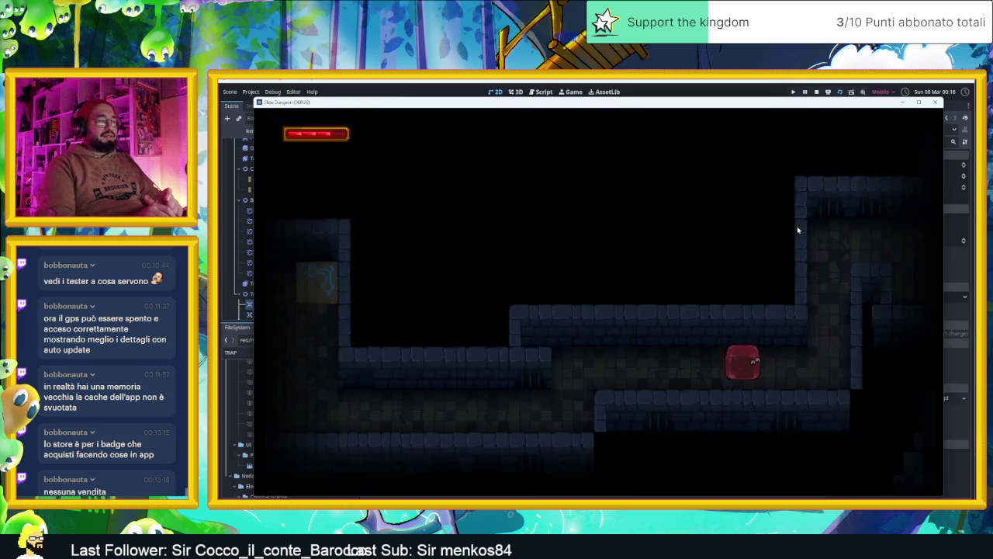
key(Up)
key(Left)
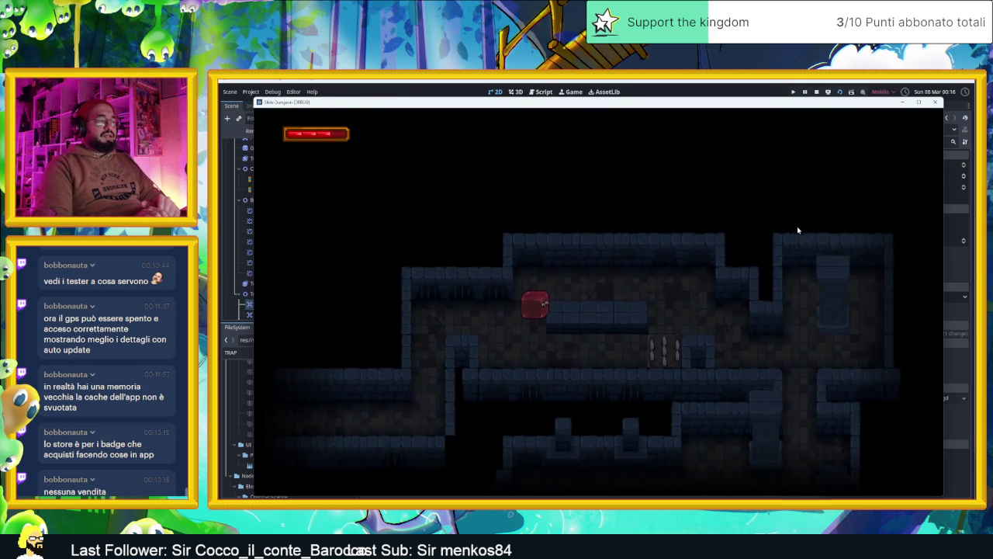
key(Right)
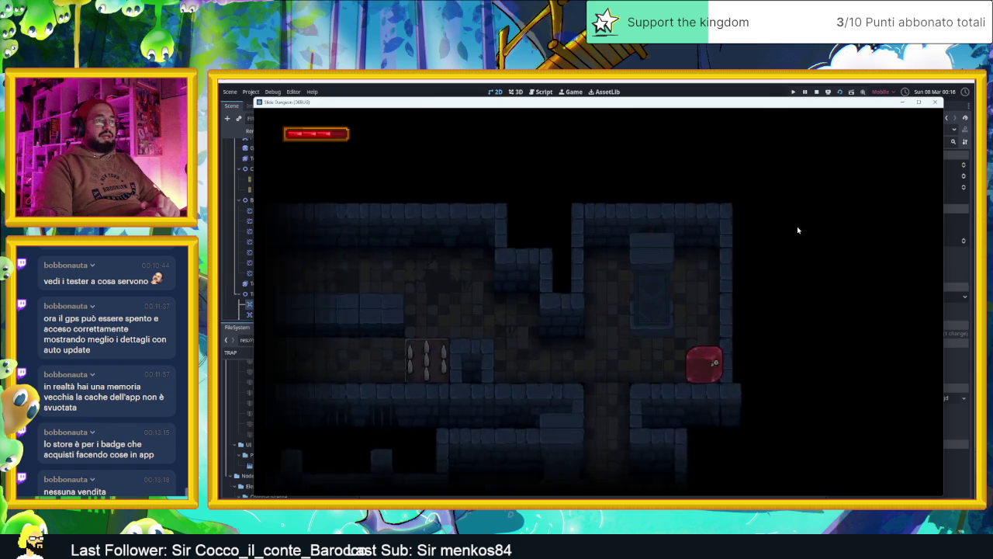
key(Up)
key(Left)
key(Up)
key(Left)
key(Down)
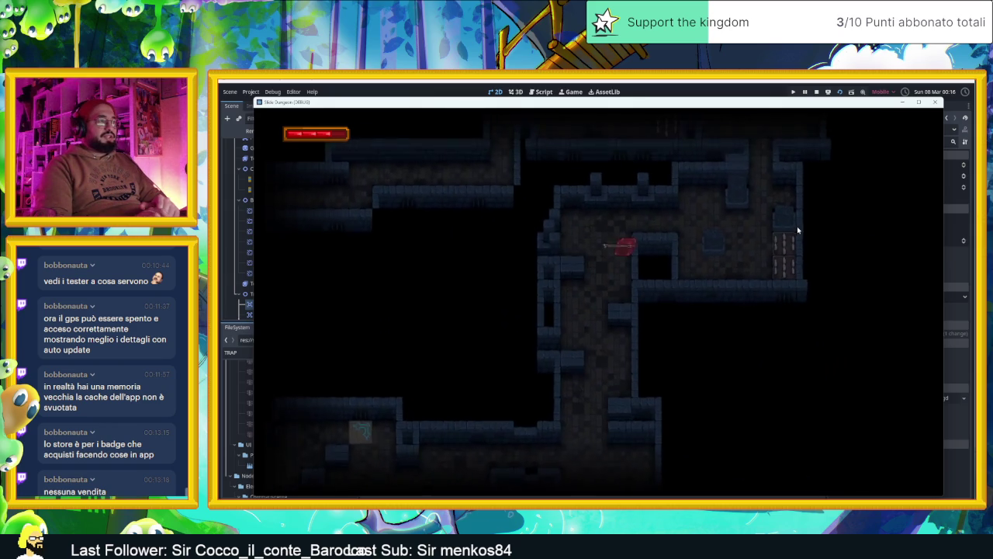
key(Down)
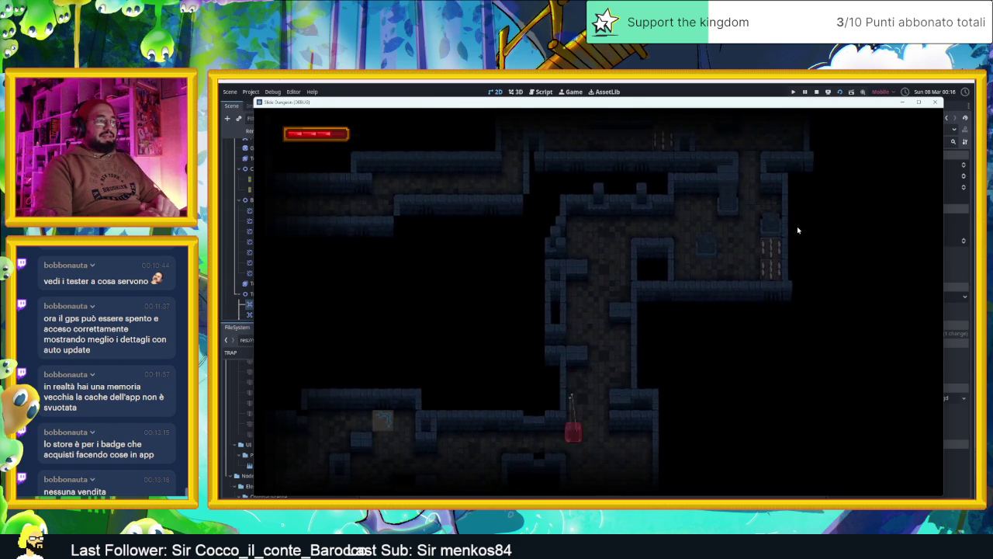
key(Up)
key(Left)
key(Down)
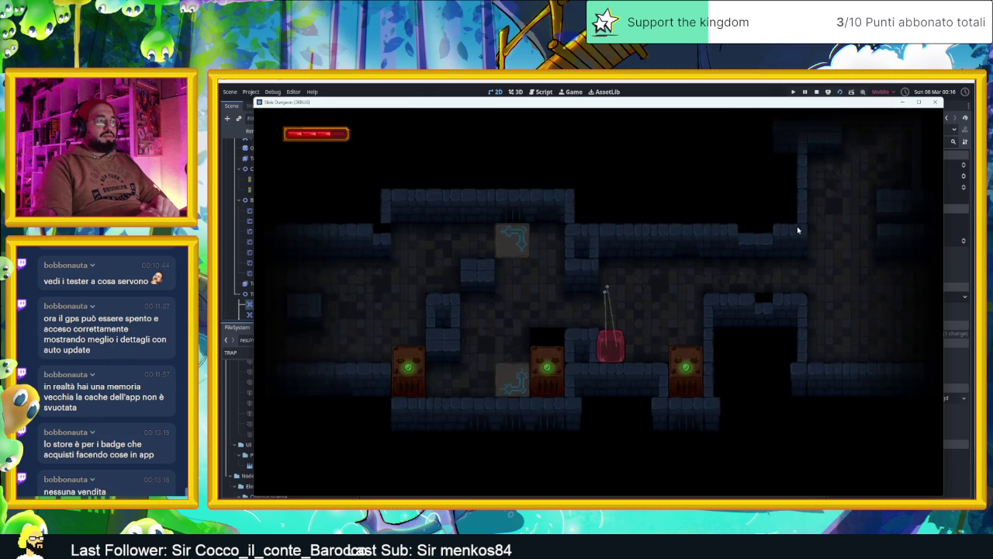
key(Right)
Guide the slime past the cyan teleporter and through rooms along the upper corridor.
key(Left)
key(Up)
key(Left)
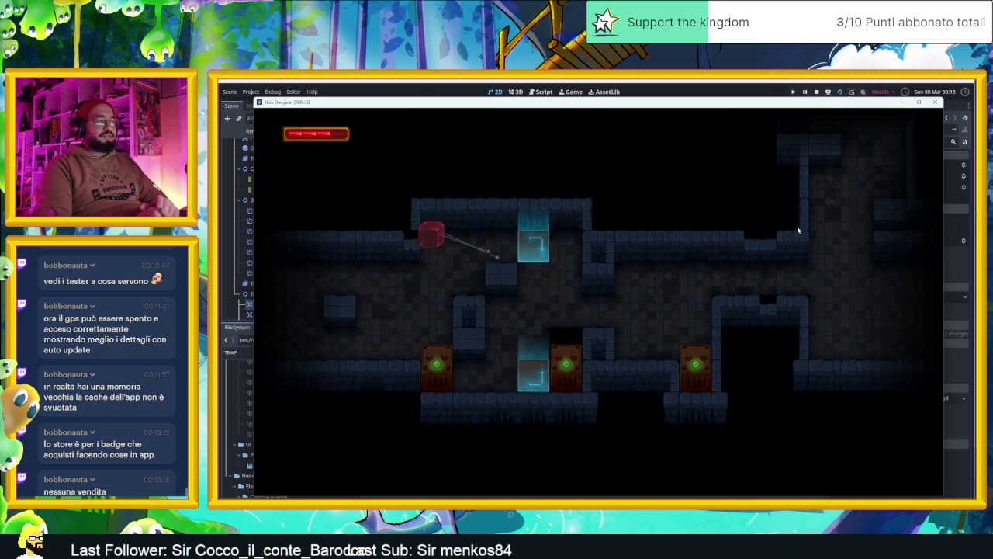
key(Right)
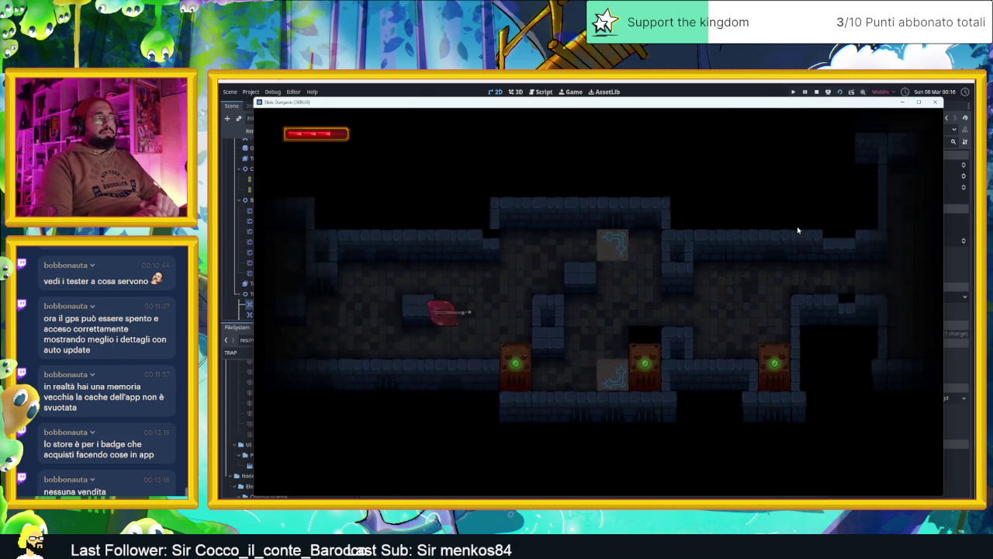
key(Right)
key(Up)
key(Left)
key(Down)
key(Up)
key(Right)
key(Down)
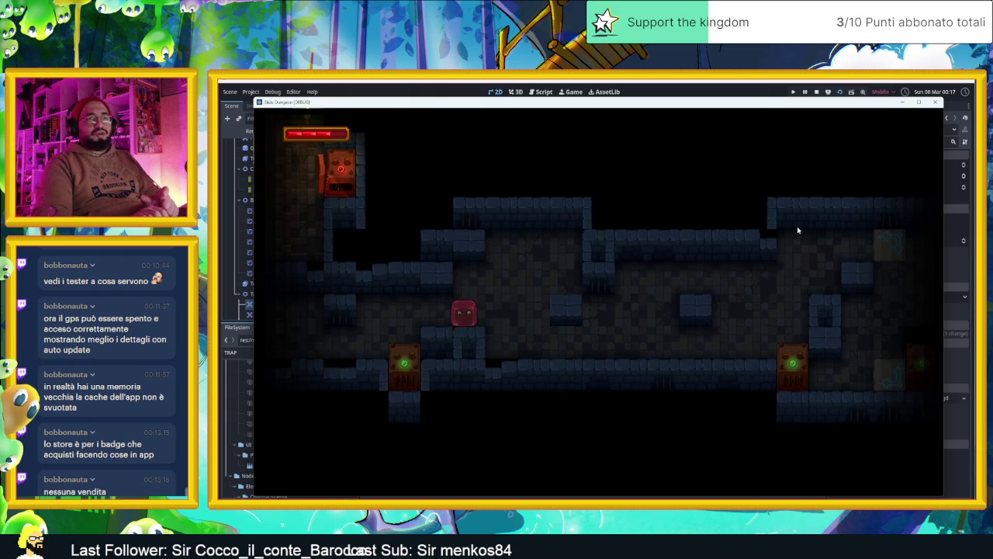
key(Left)
key(Left)
key(Up)
key(Right)
key(Down)
key(Left)
key(Down)
Maneuver the slime around the turret room and the corridor above it.
key(Left)
key(Up)
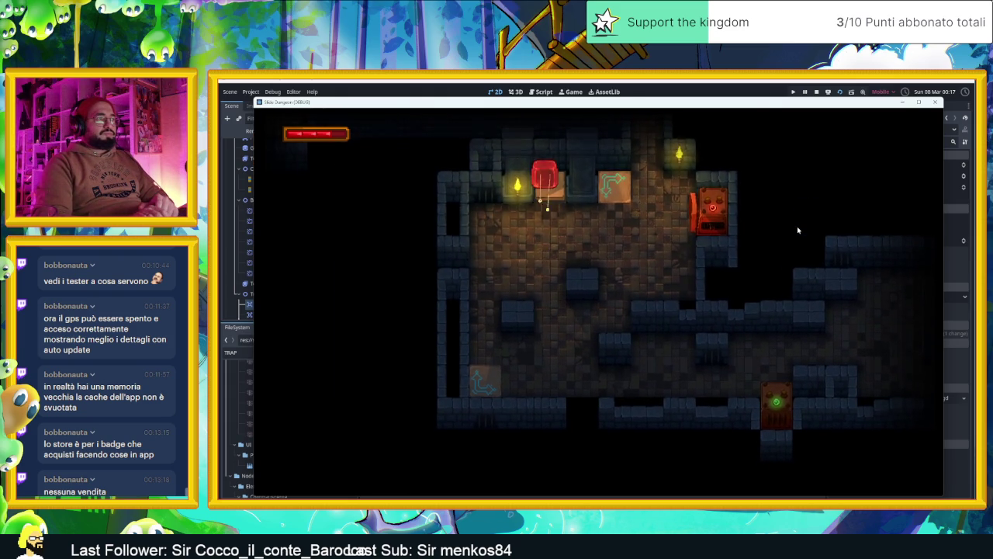
key(Down)
key(Left)
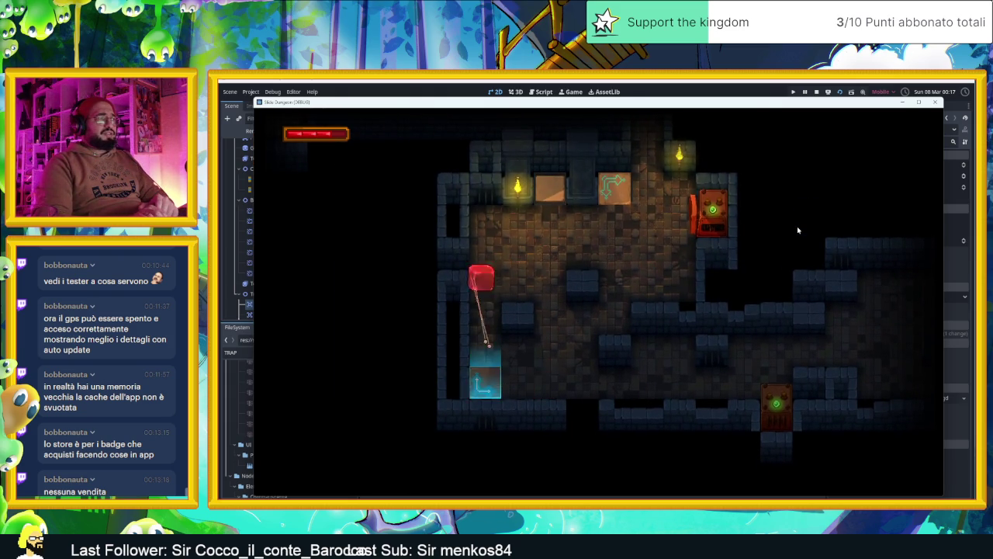
key(Right)
key(Up)
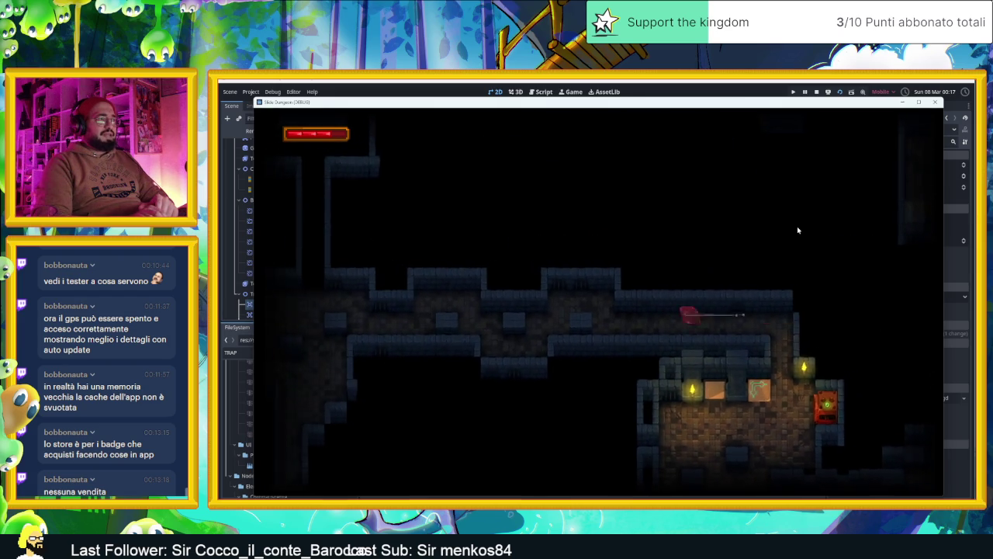
key(Down)
key(Right)
key(Up)
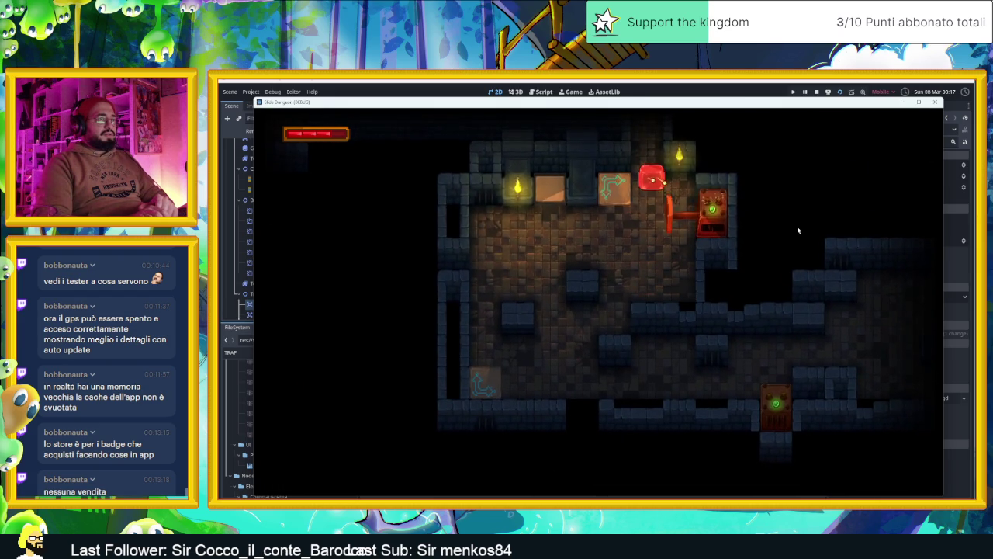
key(Right)
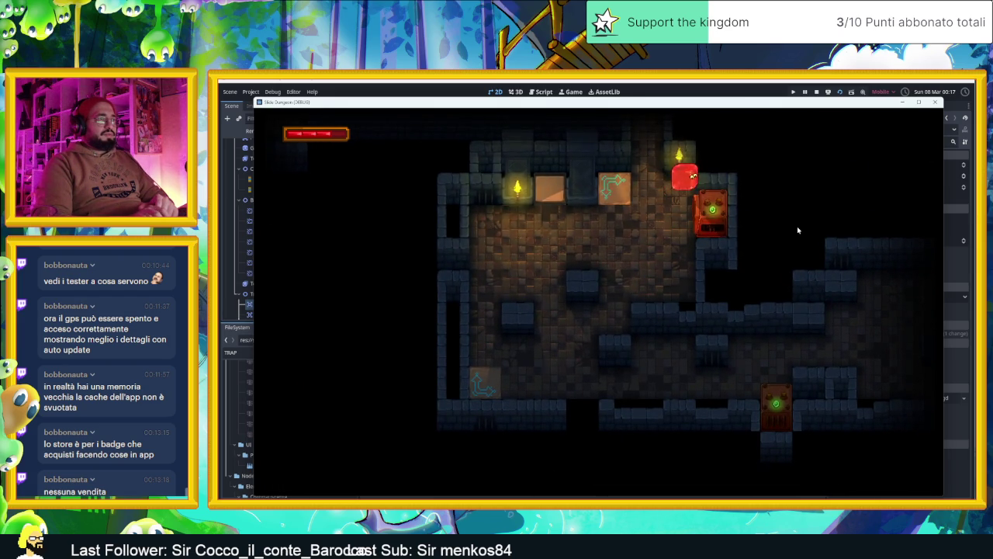
Slide the slime through the rooms below the turret, then stop the playtest.
key(Down)
key(Left)
key(Down)
key(Left)
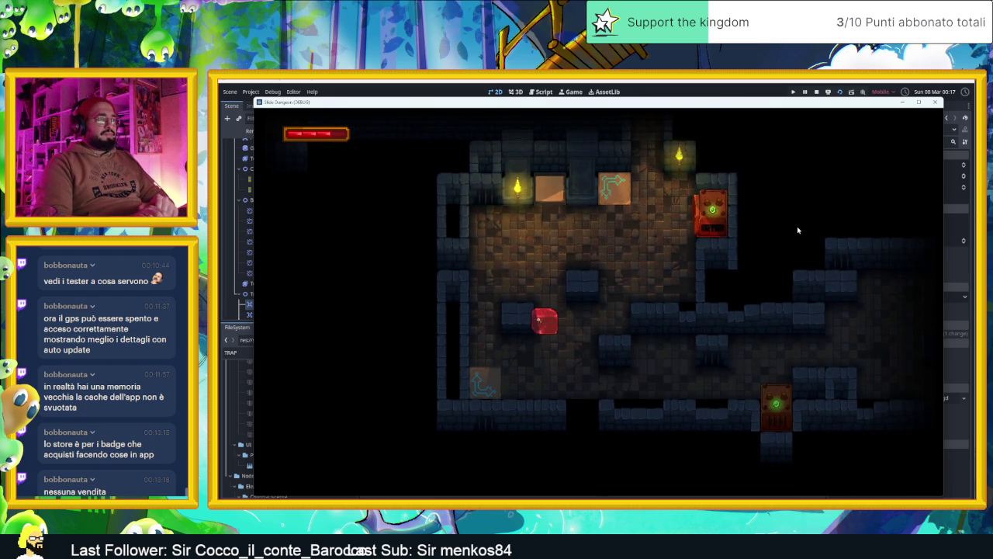
key(Down)
key(Left)
key(Right)
key(Down)
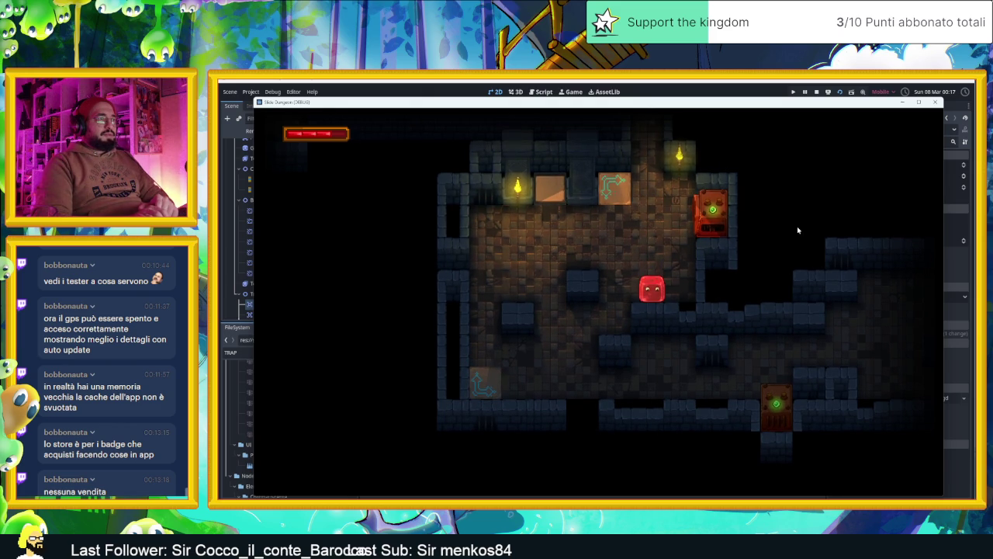
key(Up)
key(Left)
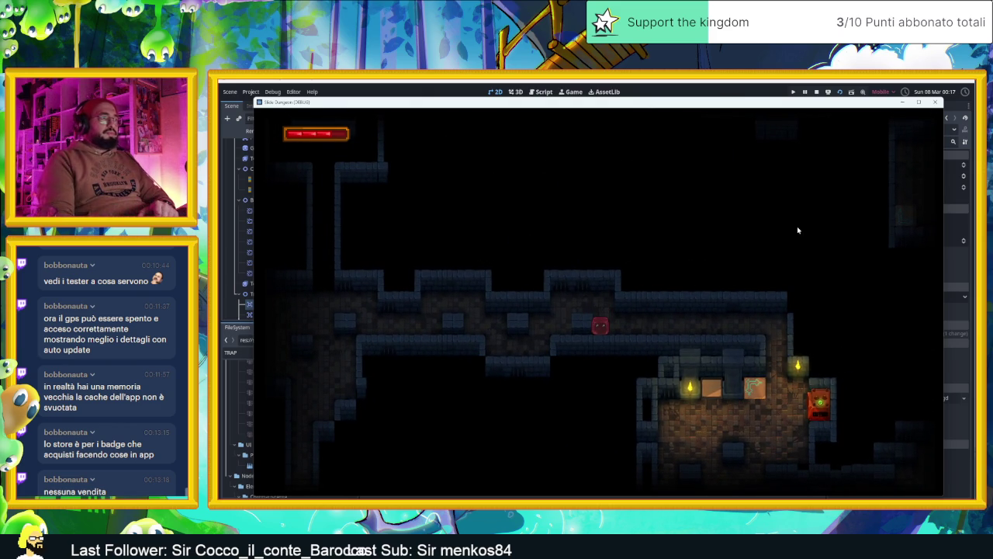
click(815, 92)
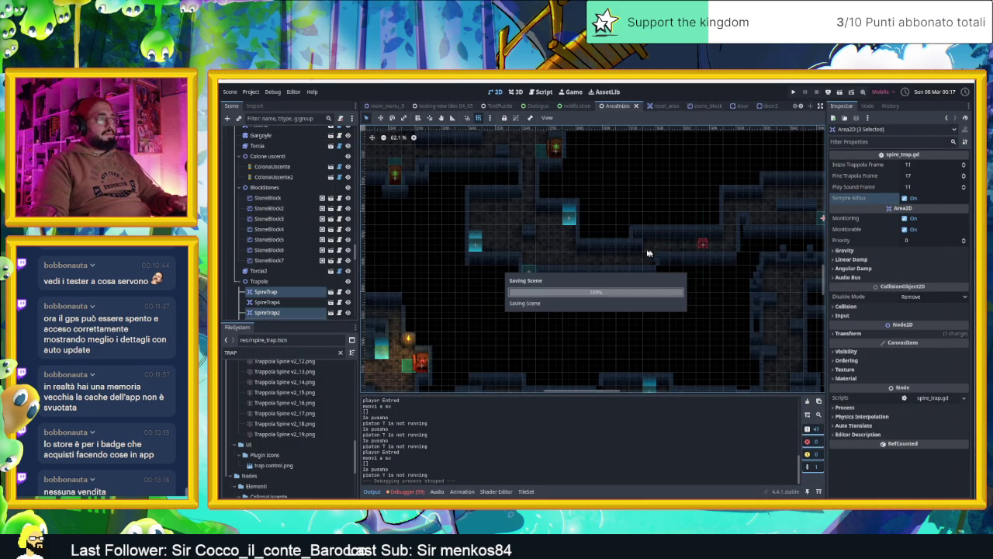
drag(587, 214, 686, 338)
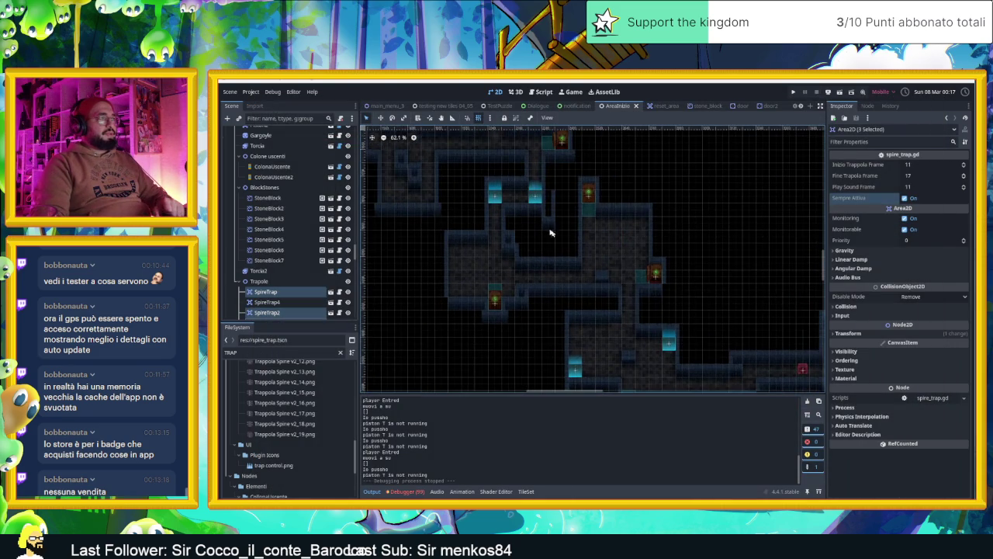
scroll(549, 233, down, 5)
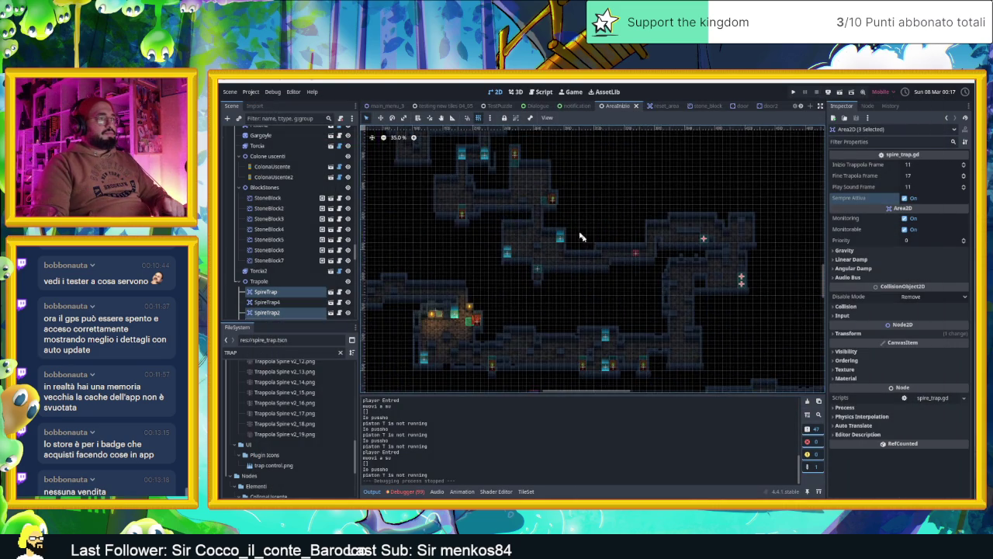
scroll(582, 237, up, 4)
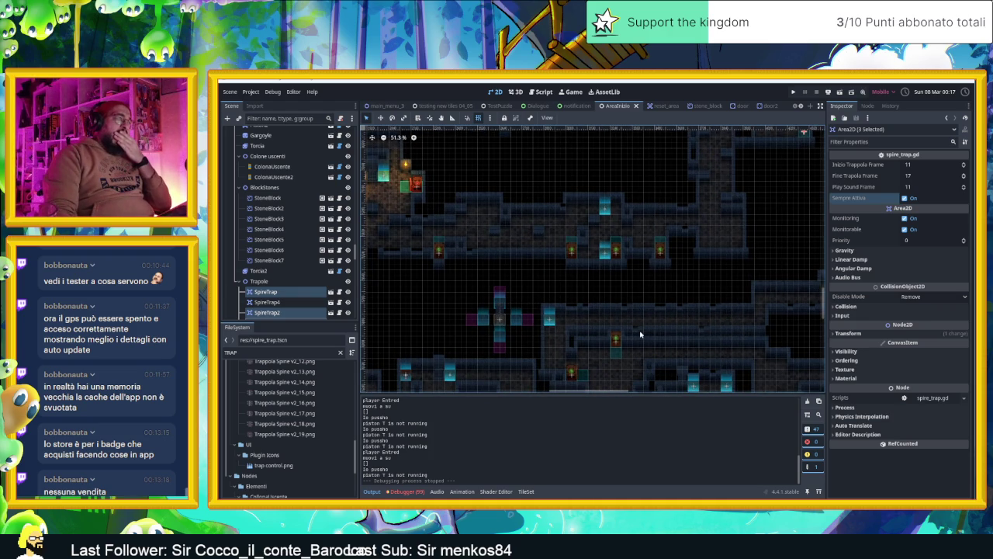
scroll(590, 324, left, 4)
scroll(590, 325, down, 2)
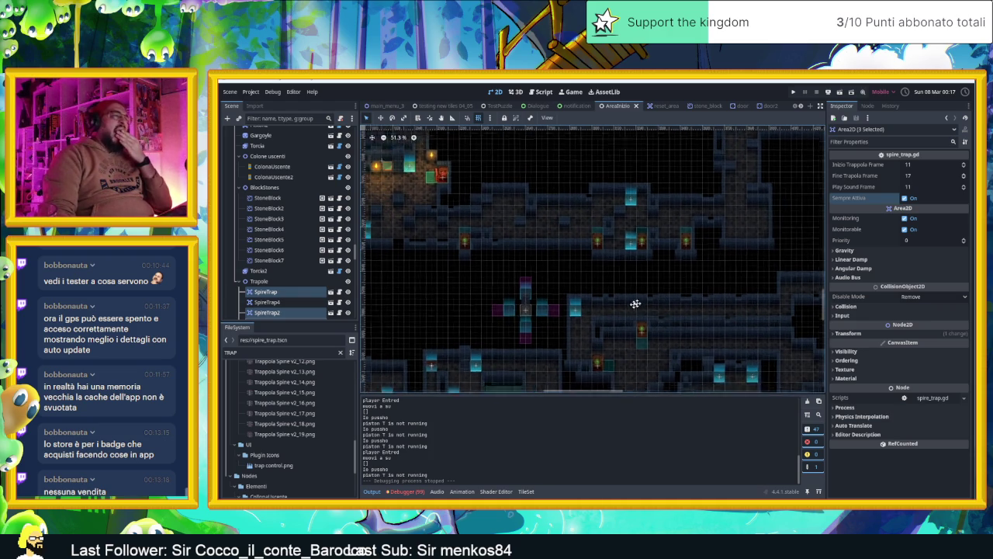
scroll(602, 303, down, 1)
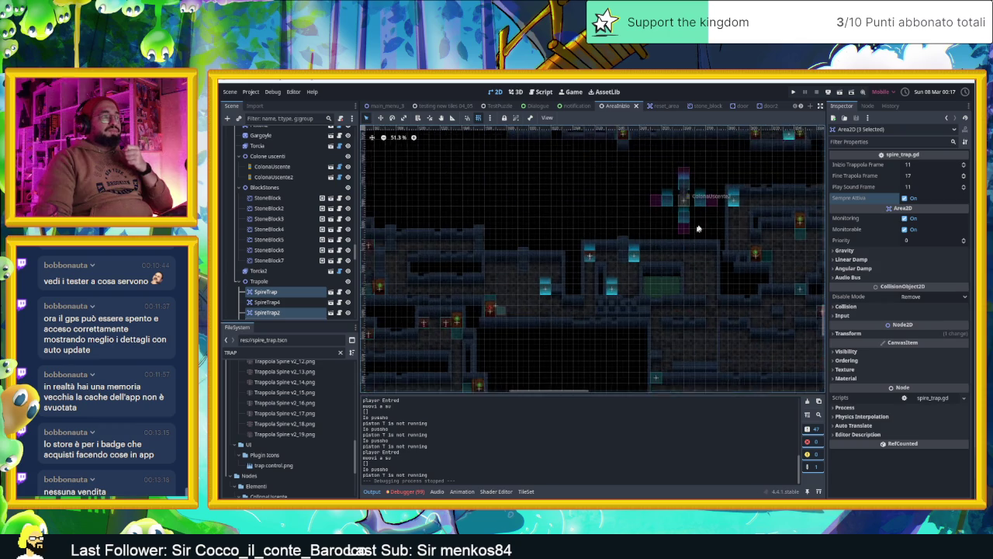
scroll(594, 284, down, 3)
scroll(613, 260, left, 3)
scroll(616, 254, down, 2)
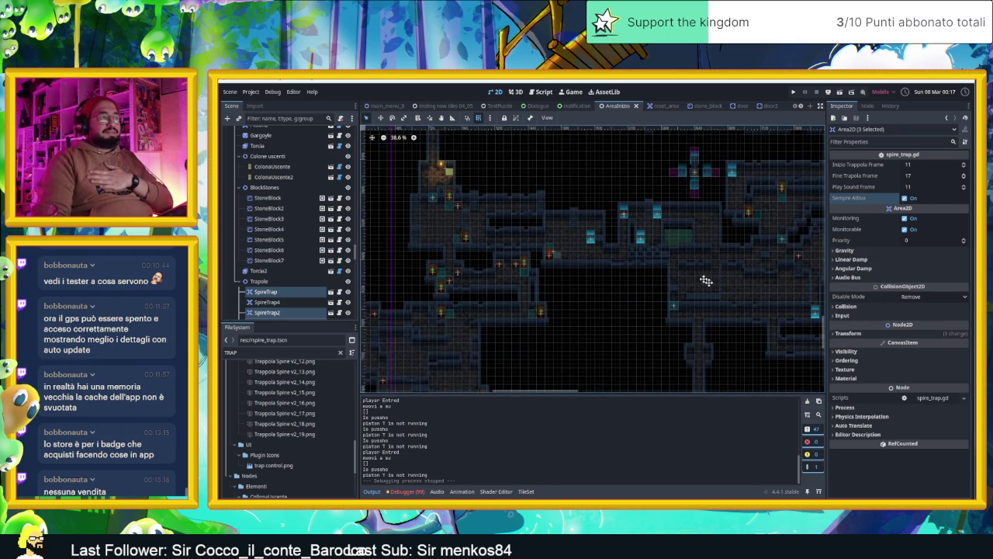
scroll(669, 279, down, 2)
scroll(581, 269, left, 1)
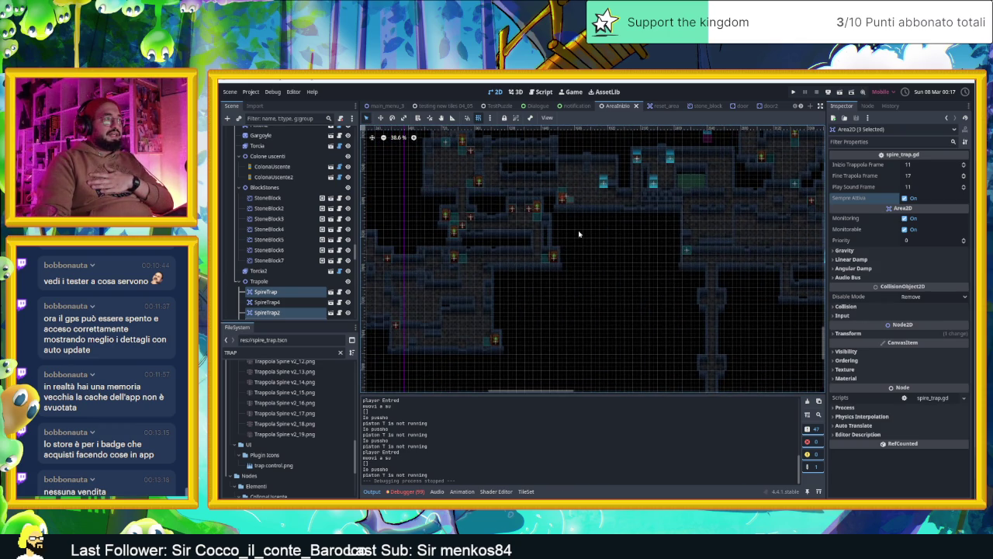
scroll(578, 234, up, 2)
drag(665, 263, 498, 275)
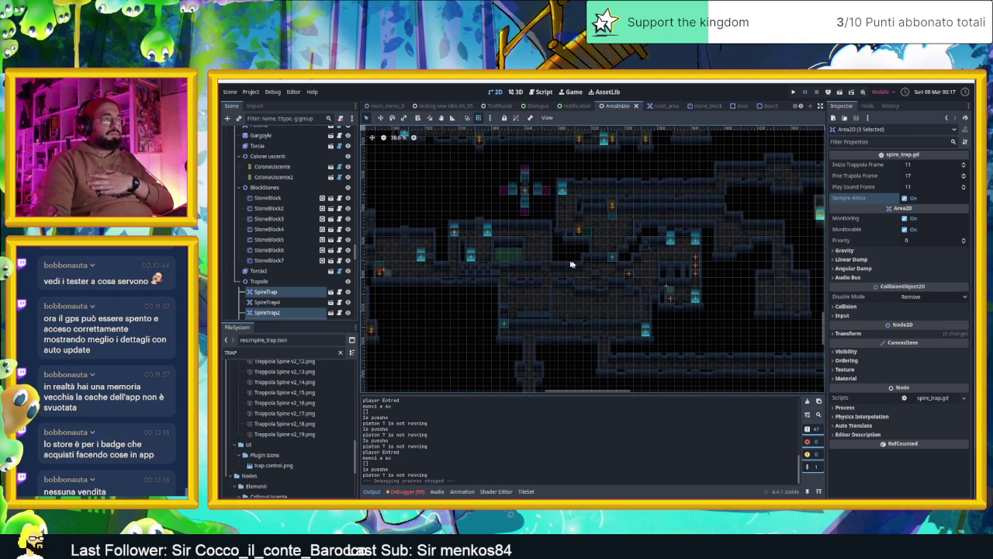
scroll(631, 268, up, 1)
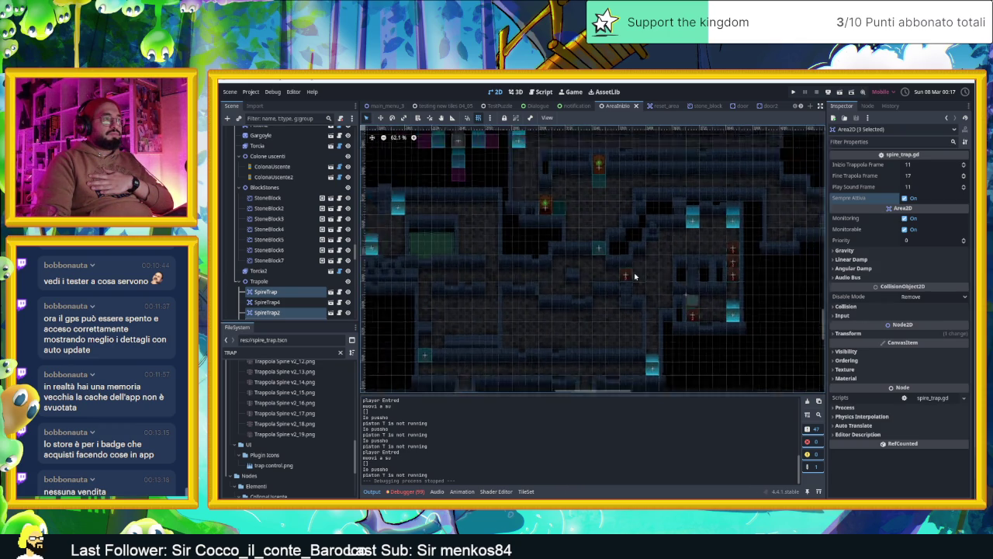
scroll(597, 300, up, 8)
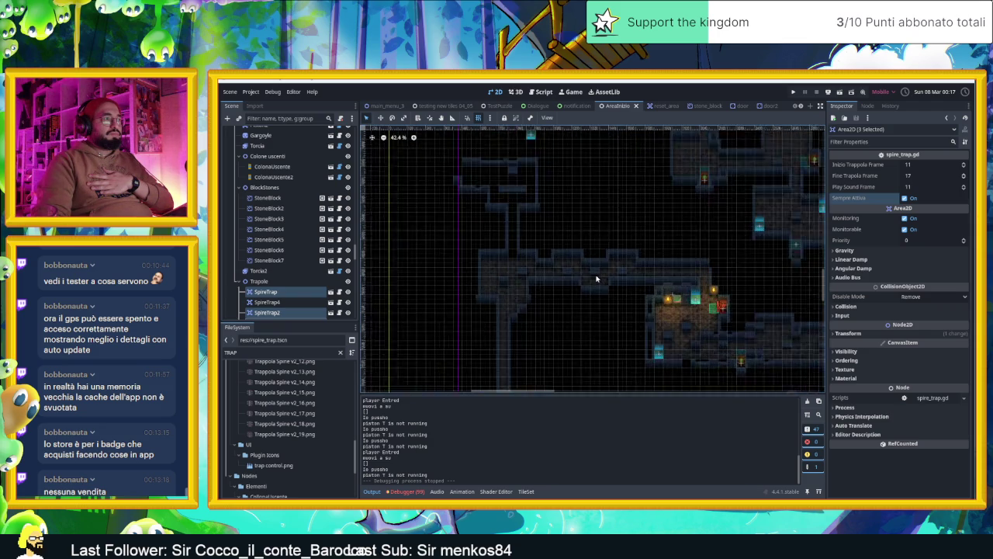
scroll(597, 278, up, 8)
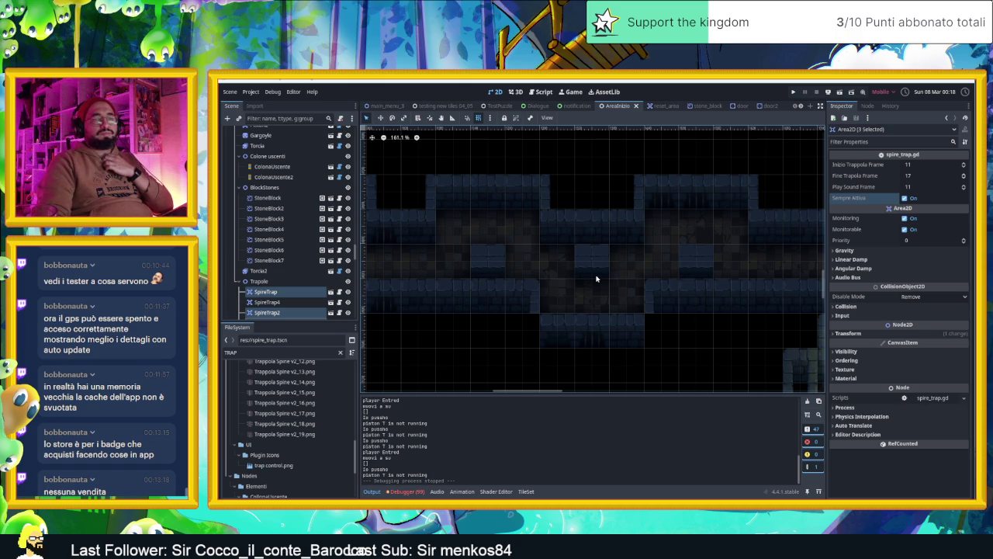
scroll(597, 277, down, 8)
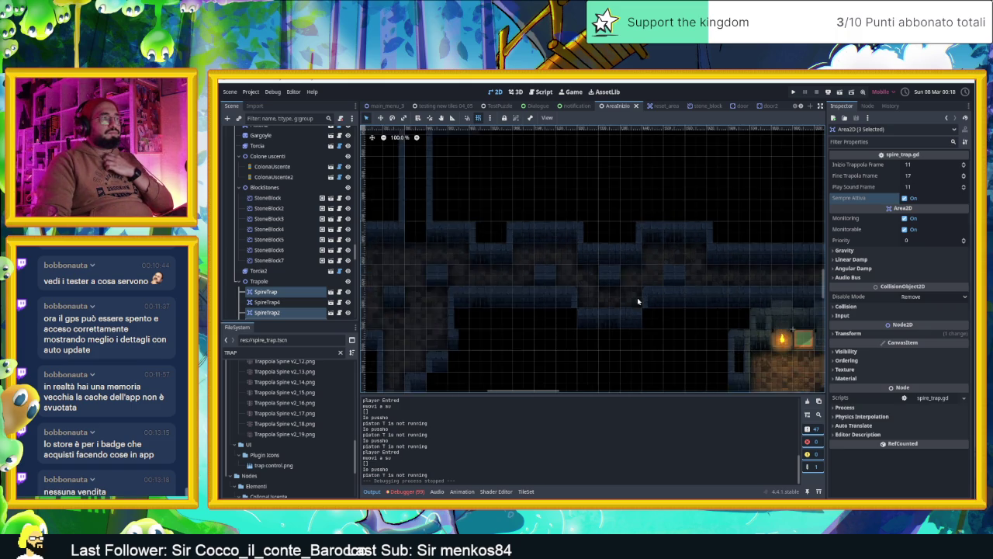
scroll(546, 229, down, 2)
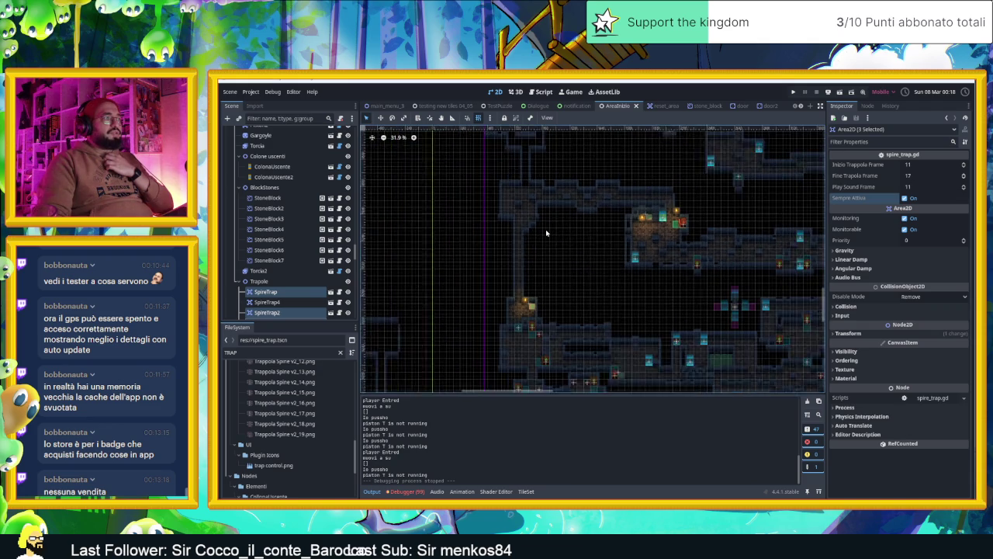
scroll(546, 232, down, 2)
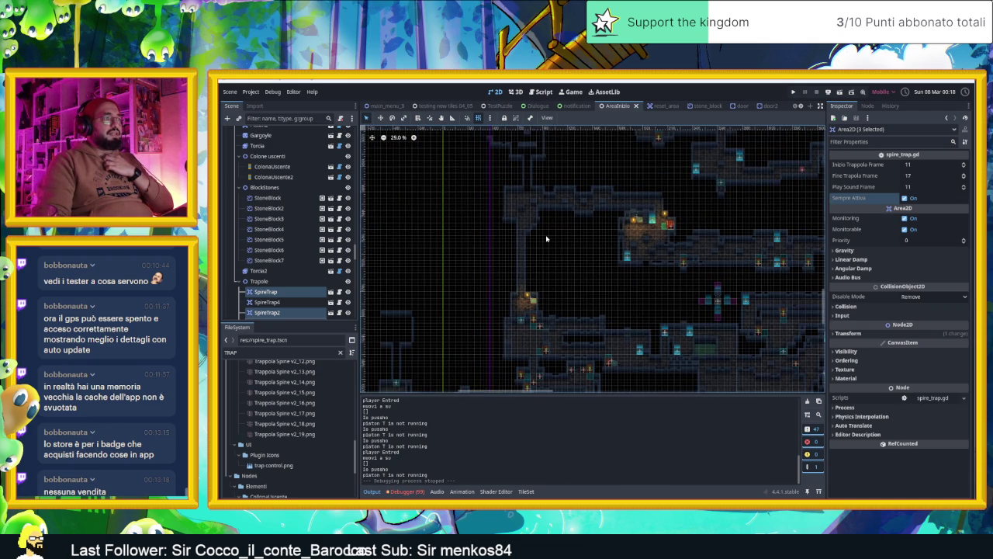
scroll(601, 206, up, 2)
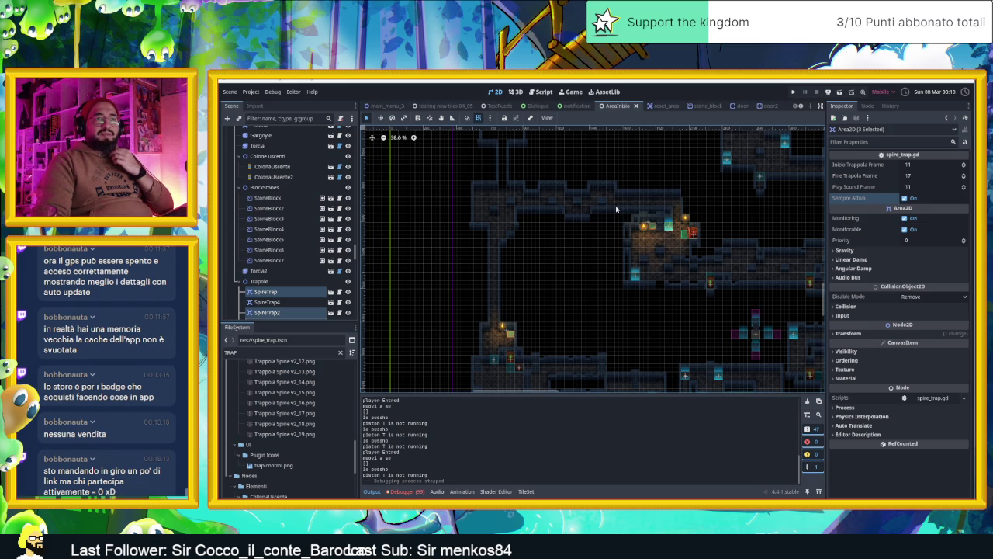
scroll(611, 210, up, 2)
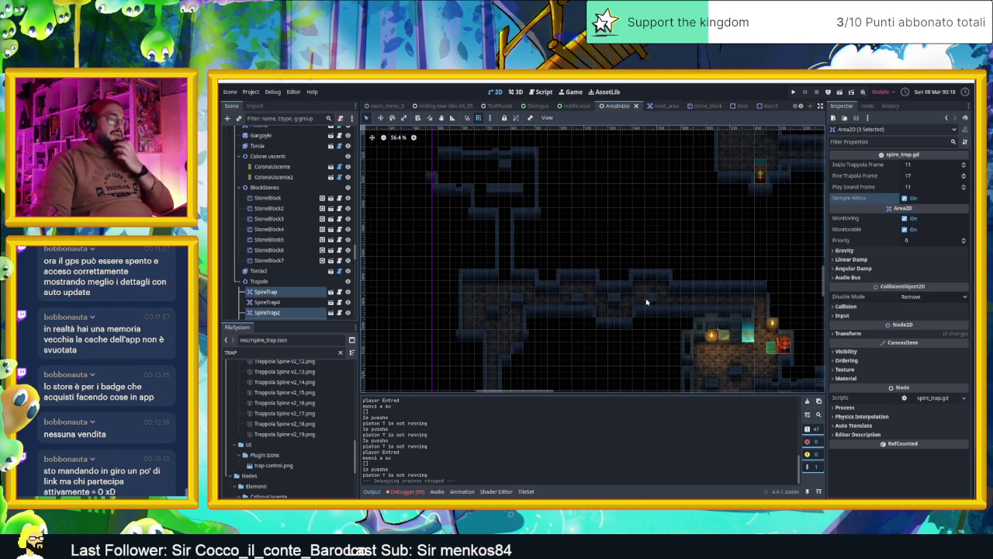
scroll(605, 283, down, 1)
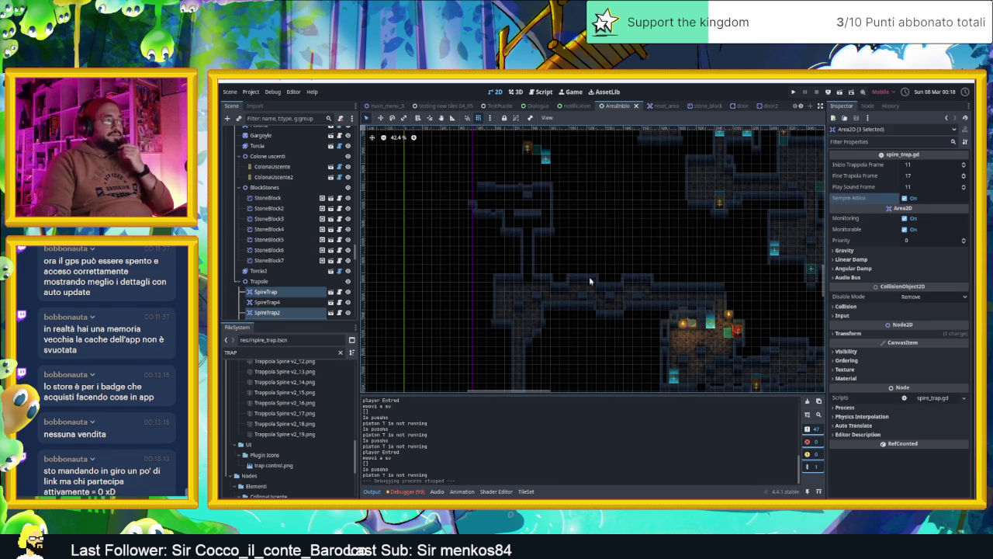
scroll(597, 283, down, 1)
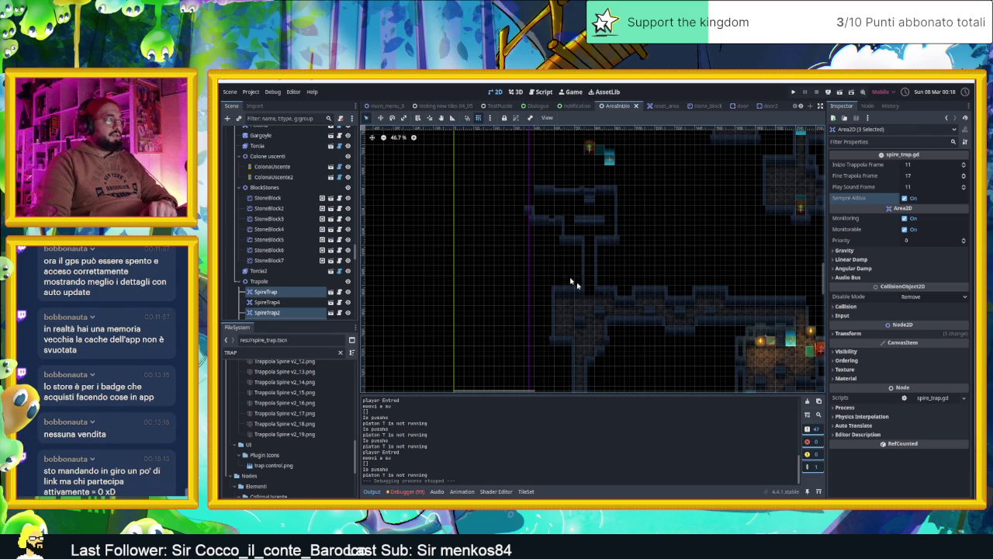
scroll(280, 225, down, 10)
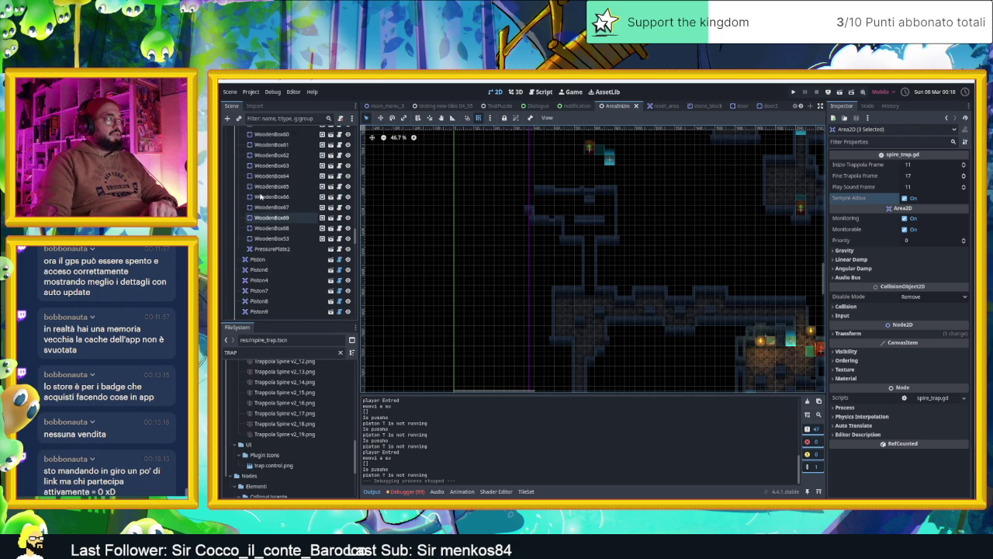
scroll(260, 197, down, 10)
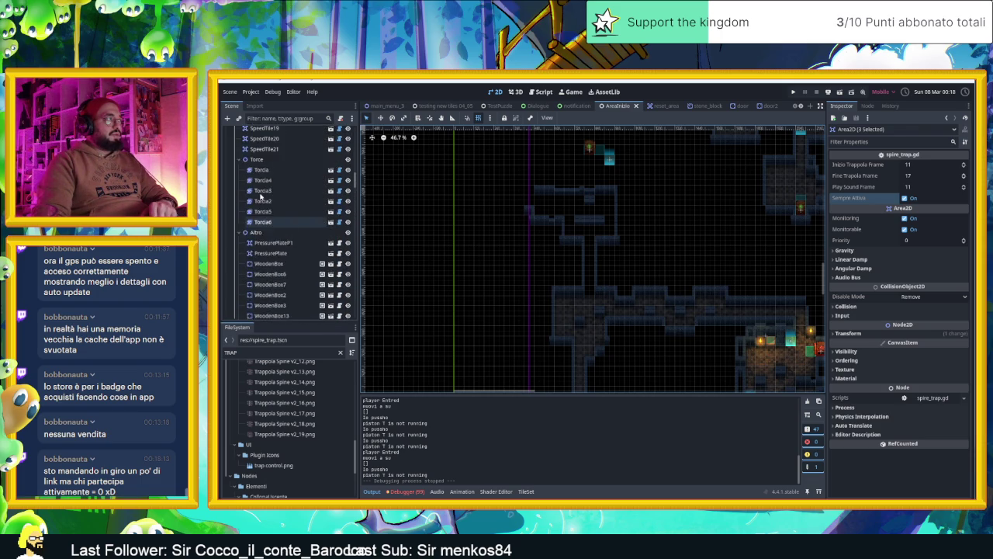
scroll(264, 194, up, 15)
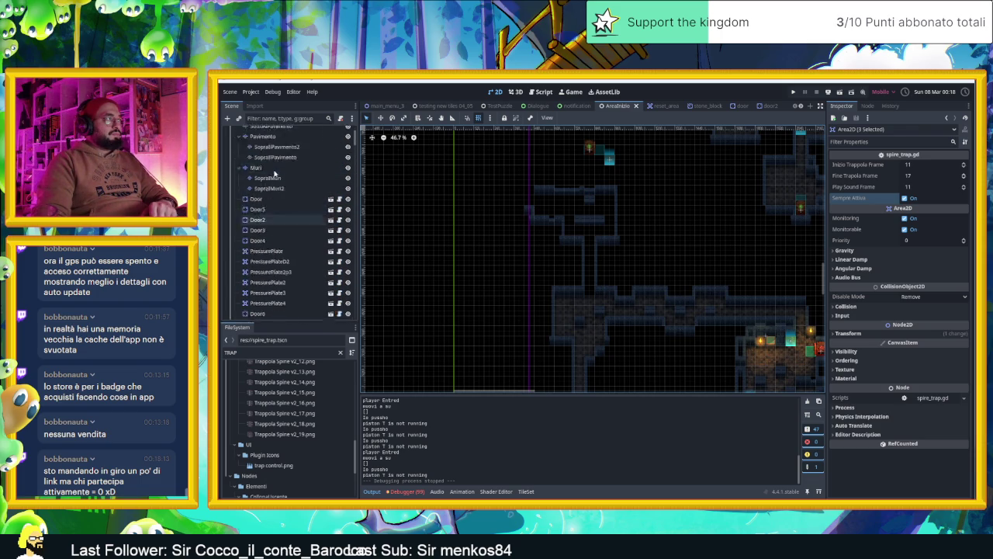
click(263, 215)
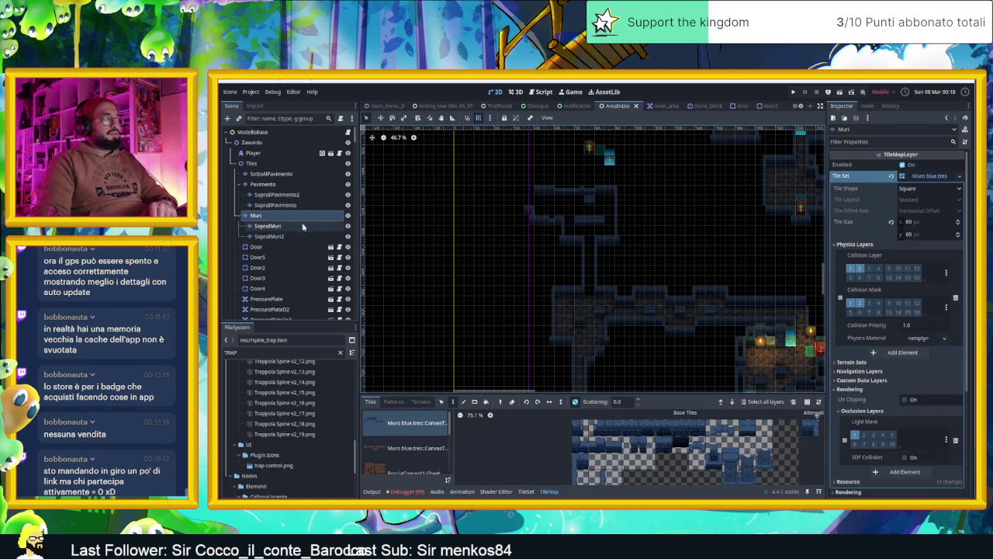
click(441, 401)
mouse_move(514, 185)
mouse_down()
mouse_move(576, 273)
mouse_move(681, 355)
mouse_move(726, 364)
mouse_up()
drag(687, 303, 636, 302)
click(700, 349)
scroll(695, 351, up, 5)
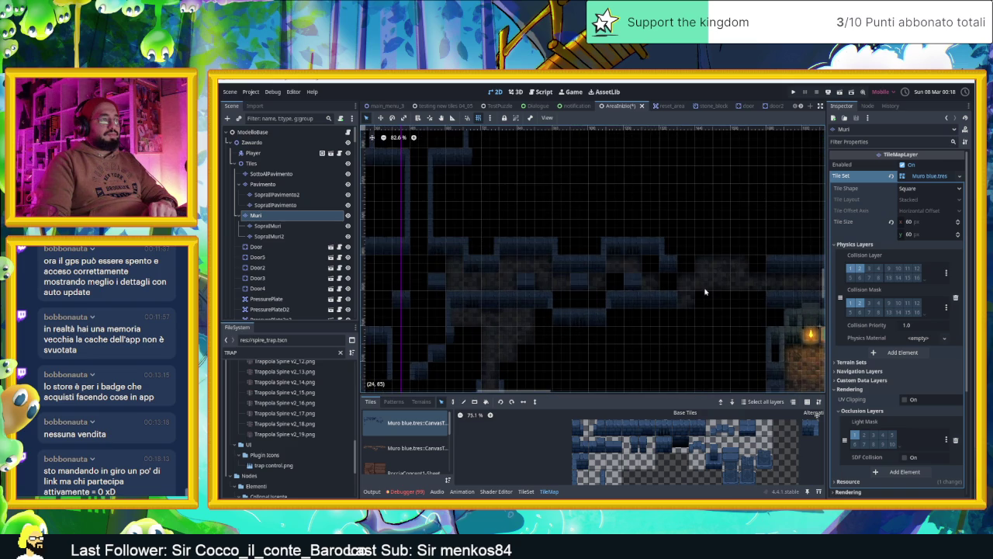
scroll(681, 304, up, 3)
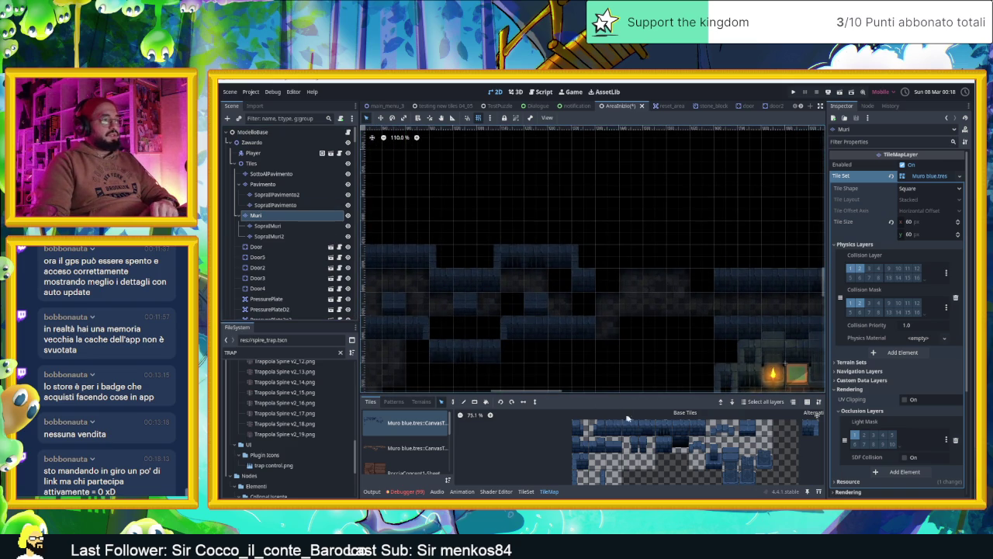
drag(618, 428, 620, 427)
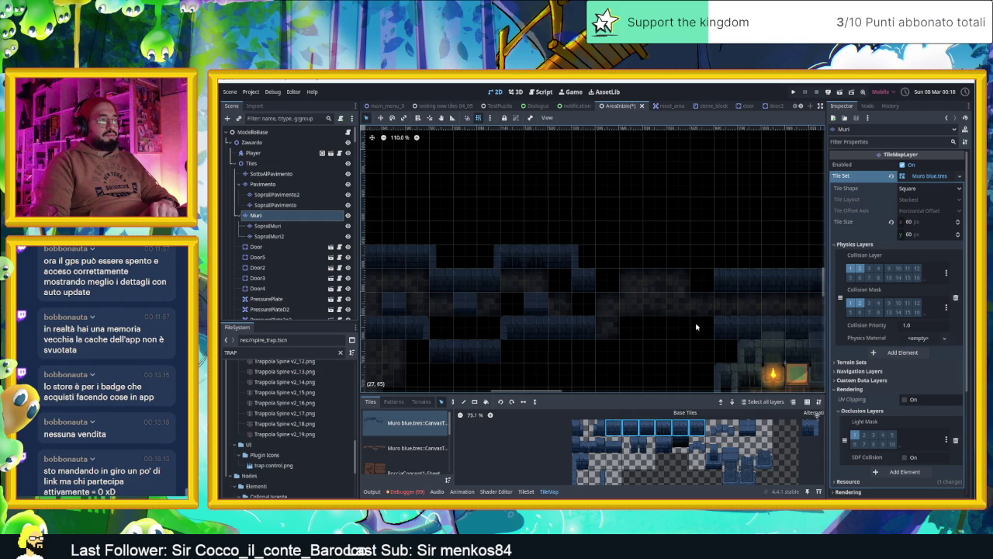
click(453, 401)
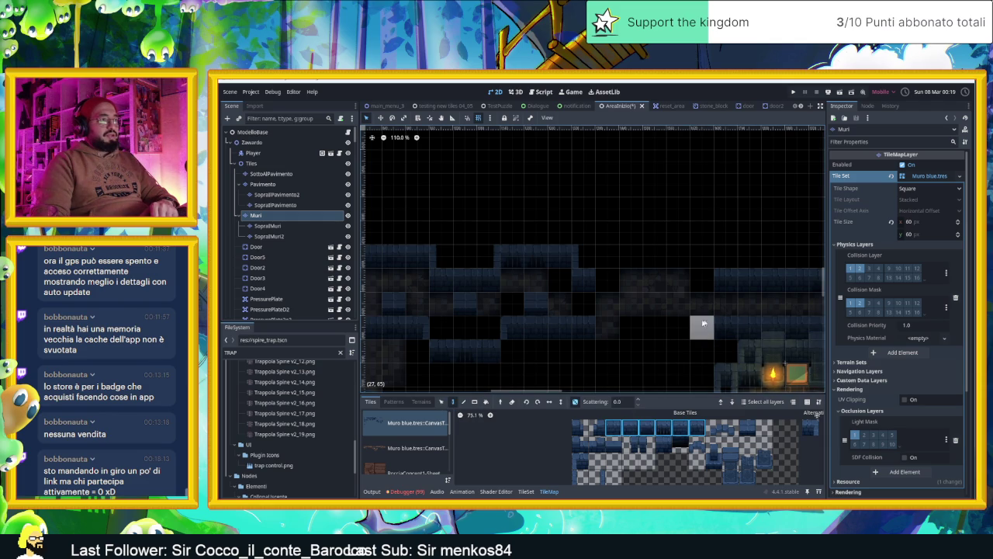
click(672, 251)
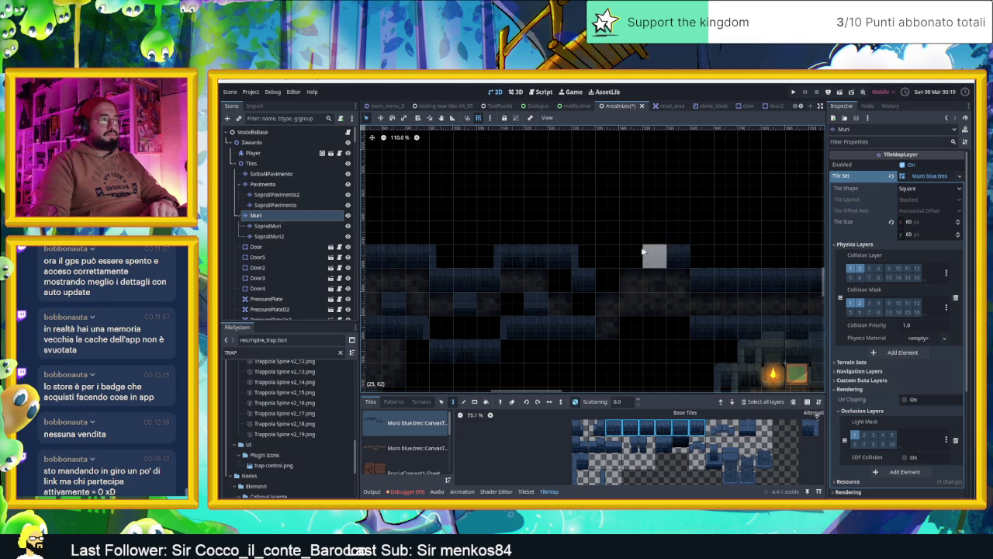
drag(643, 252, 628, 250)
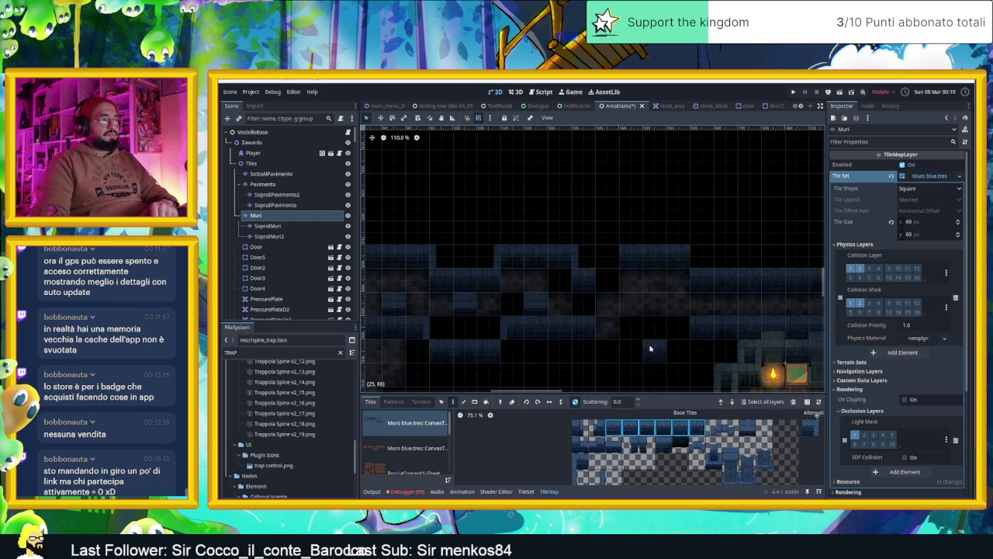
drag(615, 350, 602, 350)
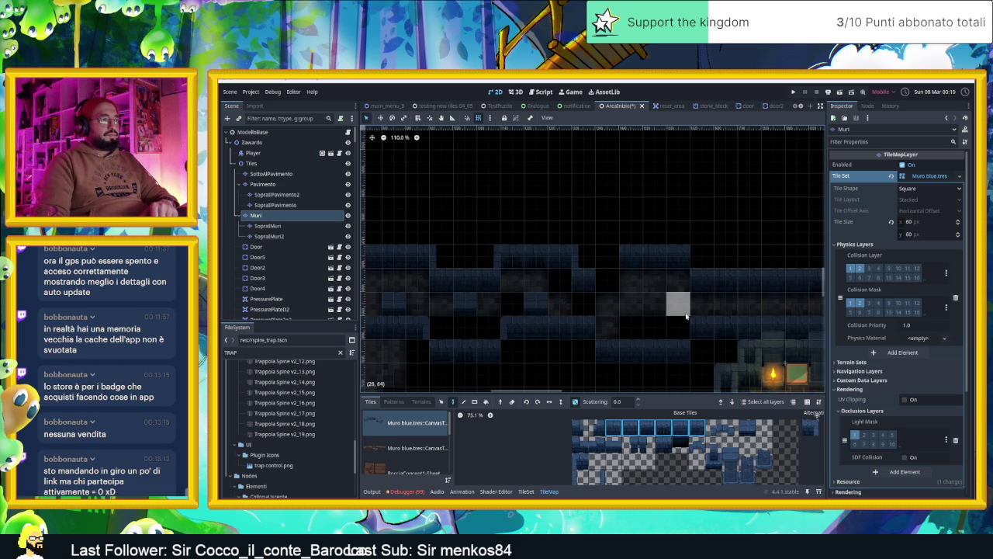
click(702, 260)
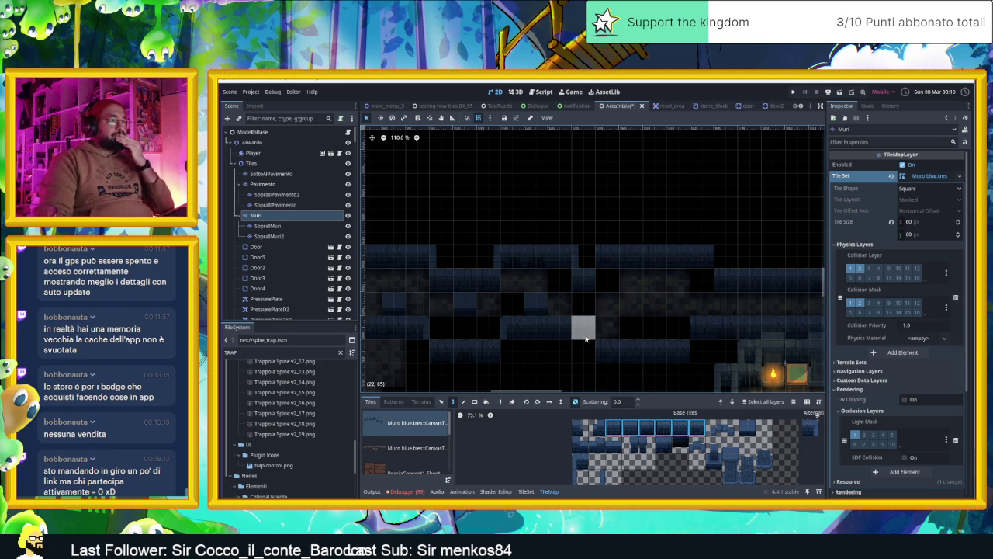
click(646, 460)
click(753, 435)
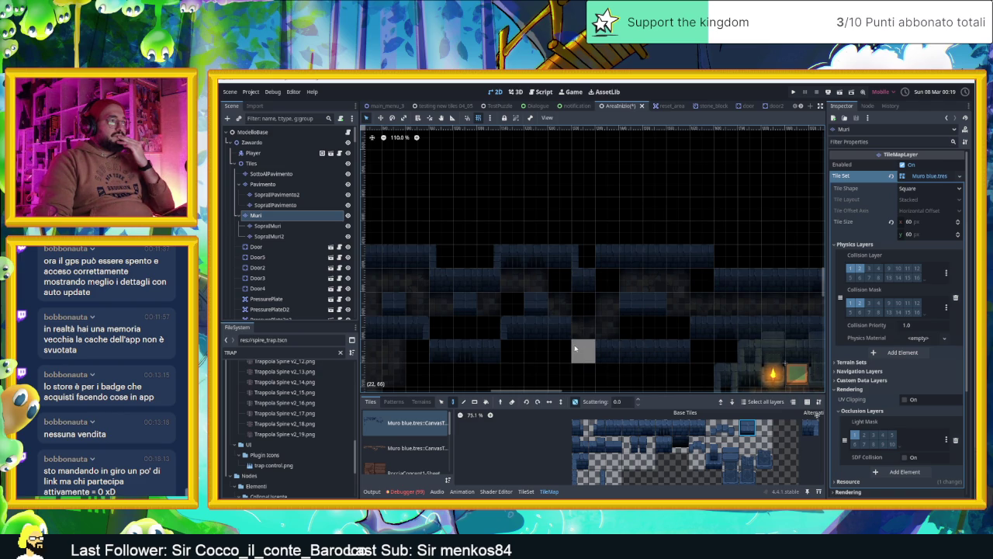
click(647, 428)
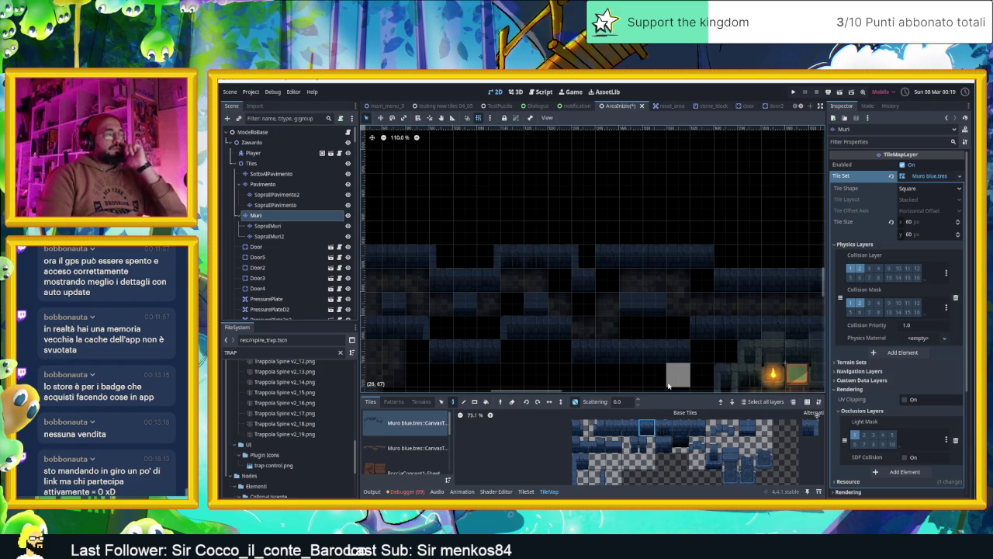
scroll(621, 341, up, 2)
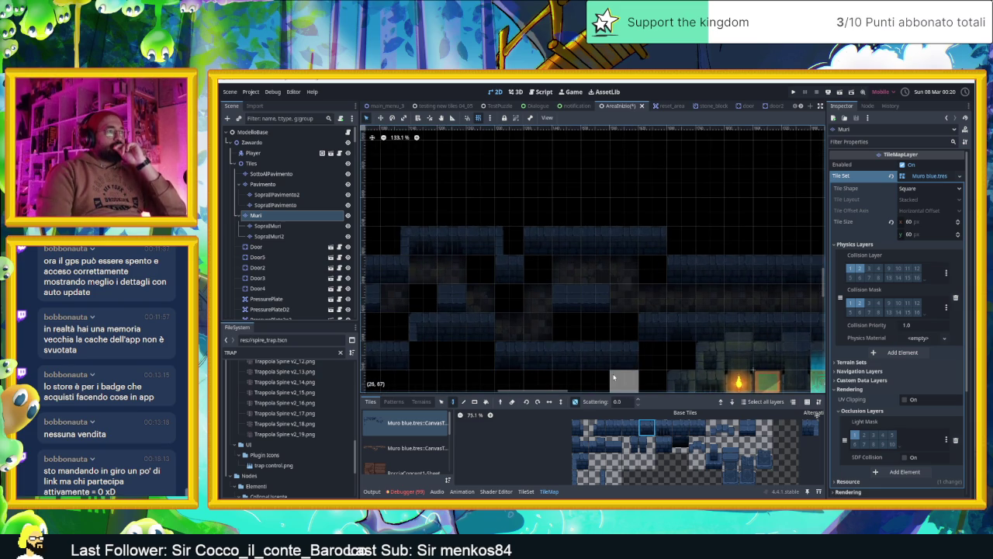
scroll(589, 365, down, 7)
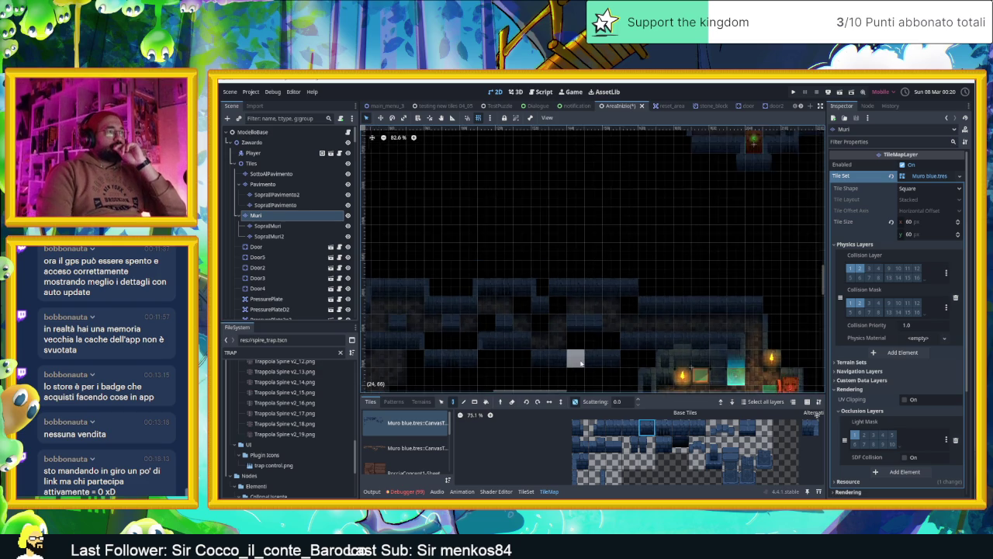
scroll(636, 346, up, 8)
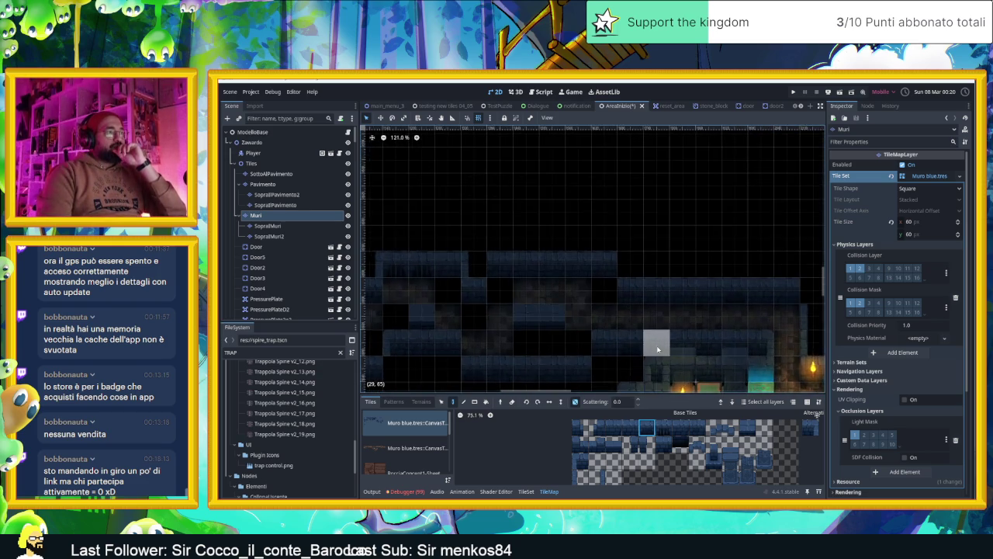
scroll(685, 345, down, 6)
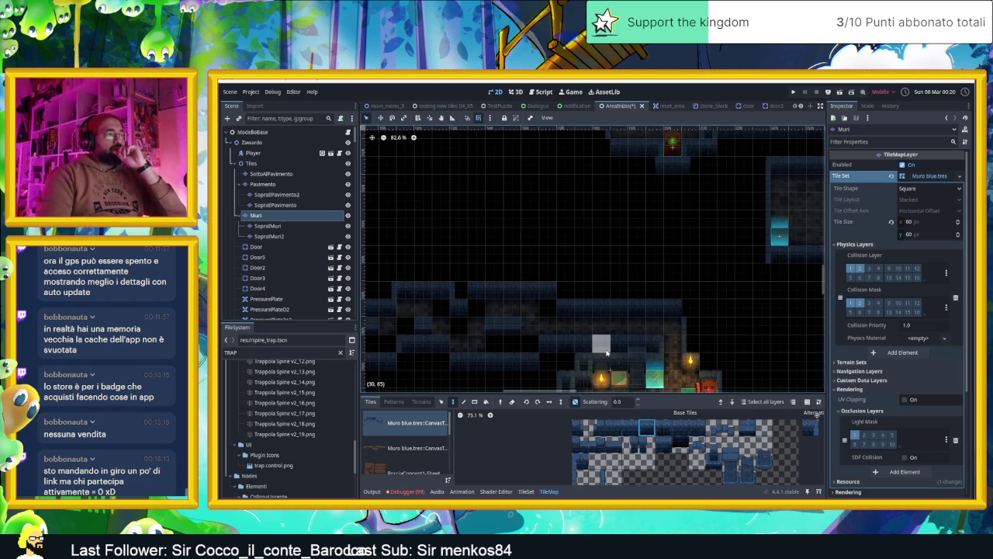
scroll(605, 353, up, 9)
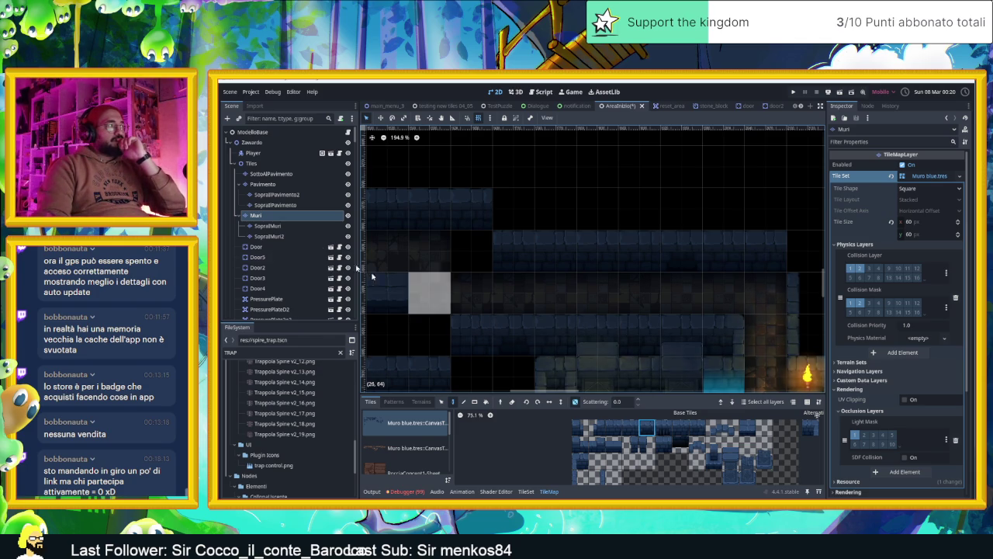
scroll(294, 267, down, 10)
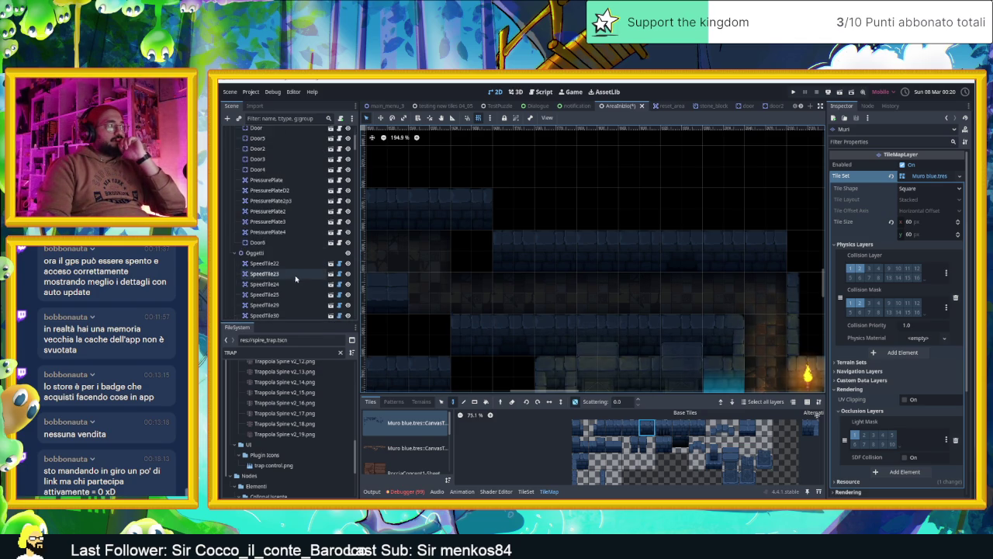
scroll(296, 282, down, 5)
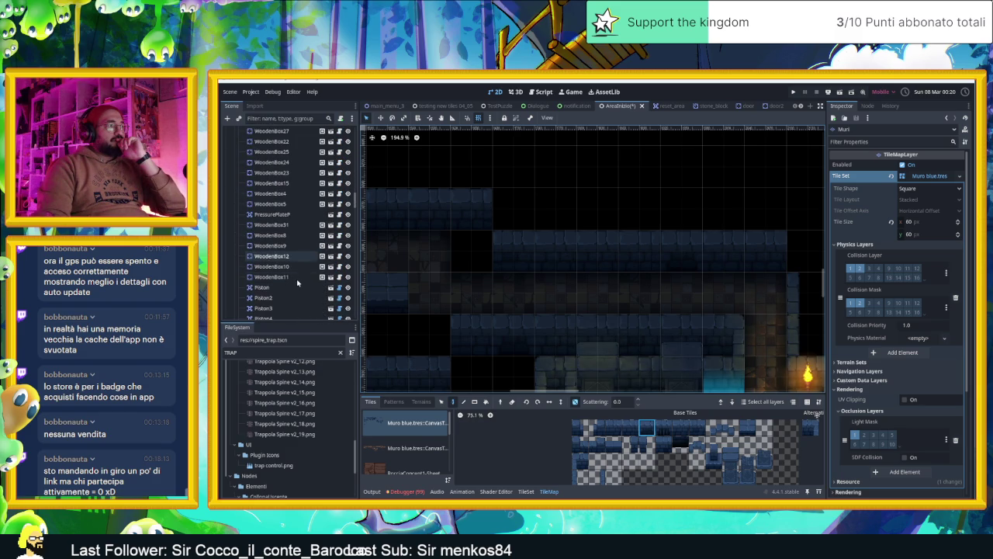
scroll(472, 295, down, 4)
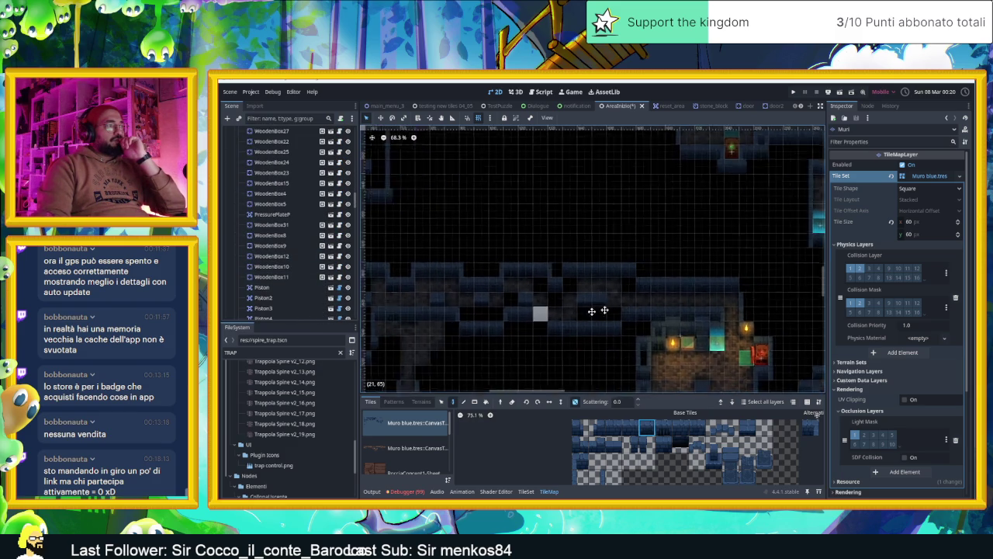
scroll(596, 309, left, 3)
scroll(581, 303, down, 3)
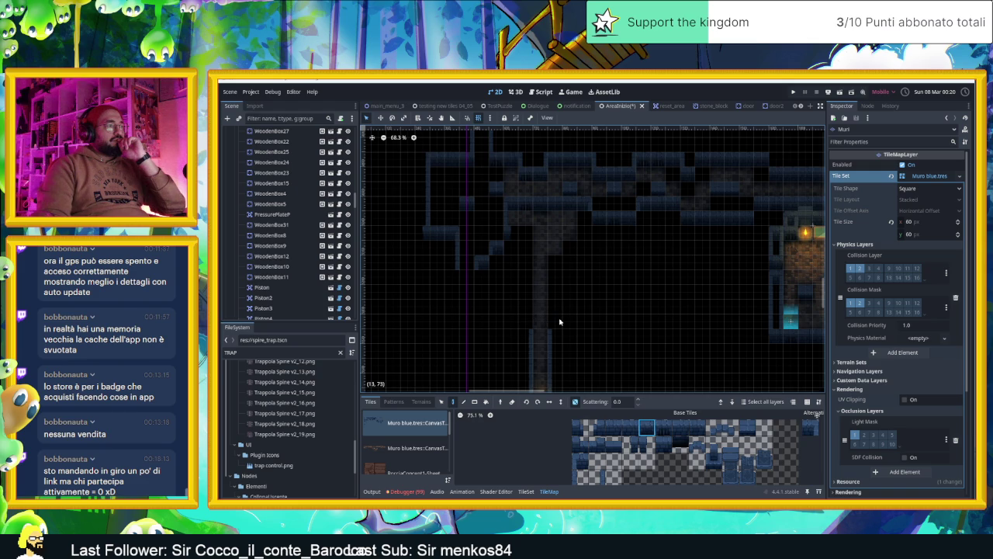
scroll(562, 338, up, 4)
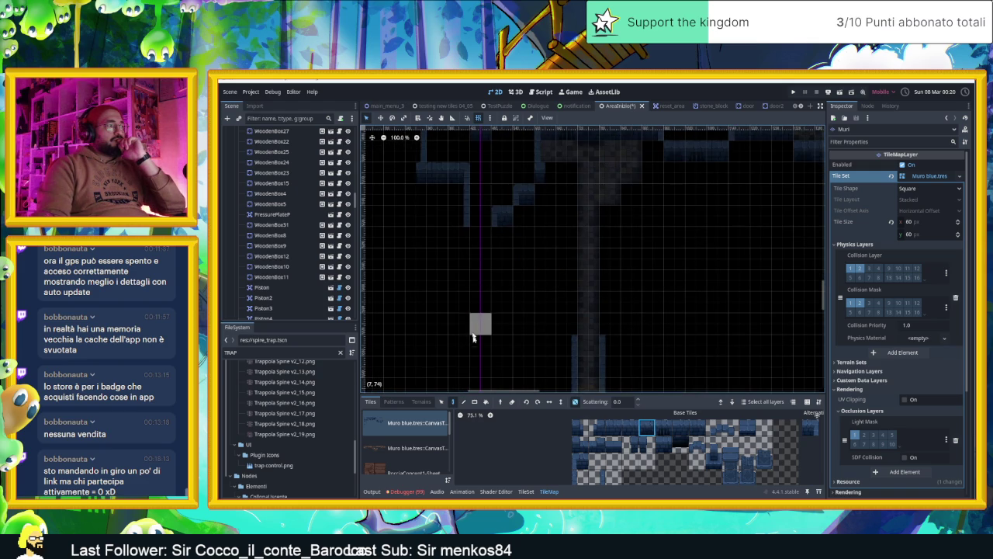
Paint two adjacent two-cell vertical wall strips on the Muri layer.
drag(502, 236, 503, 266)
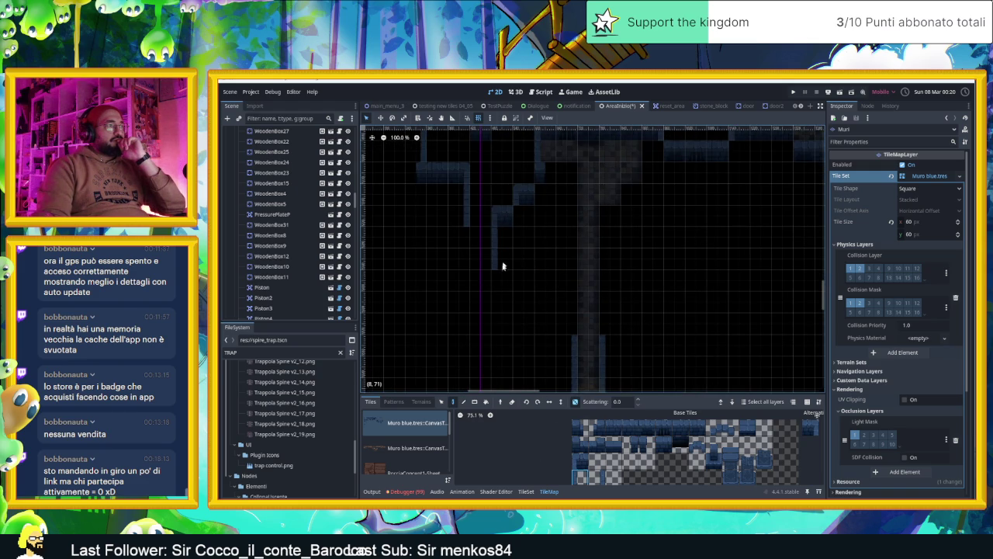
click(581, 463)
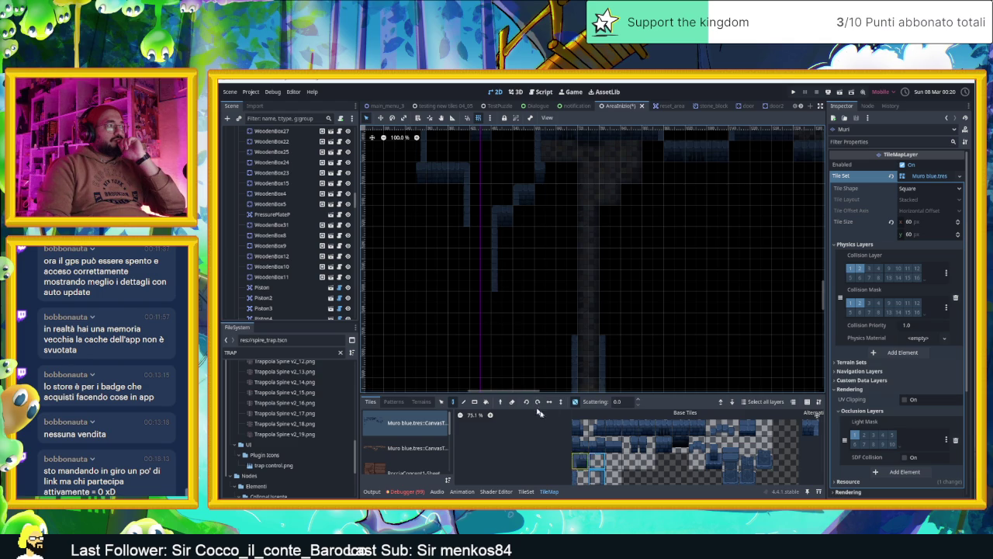
click(596, 475)
drag(459, 259, 459, 237)
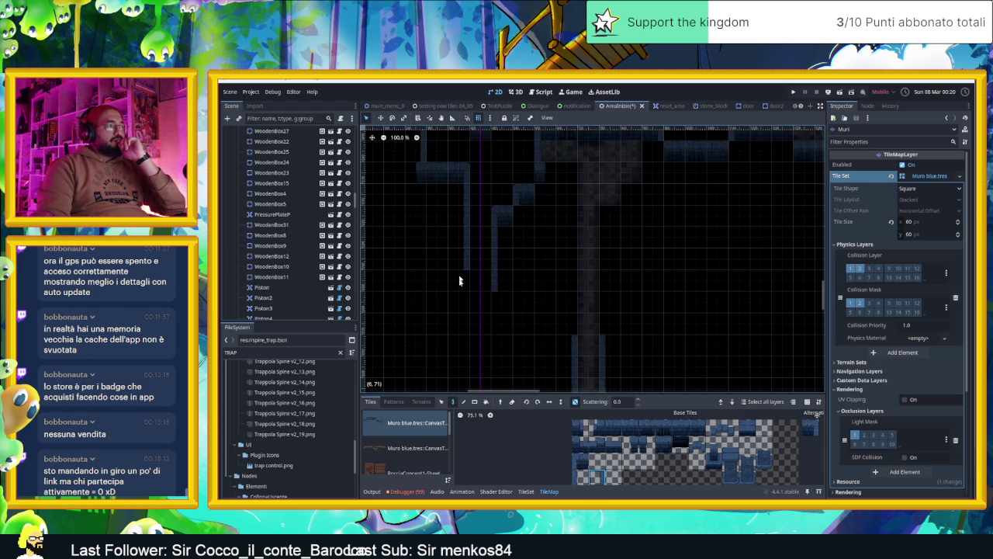
Paint a horizontal wall row along the corridor and stamp a multi-tile wall row to extend it.
click(613, 426)
drag(476, 344, 553, 357)
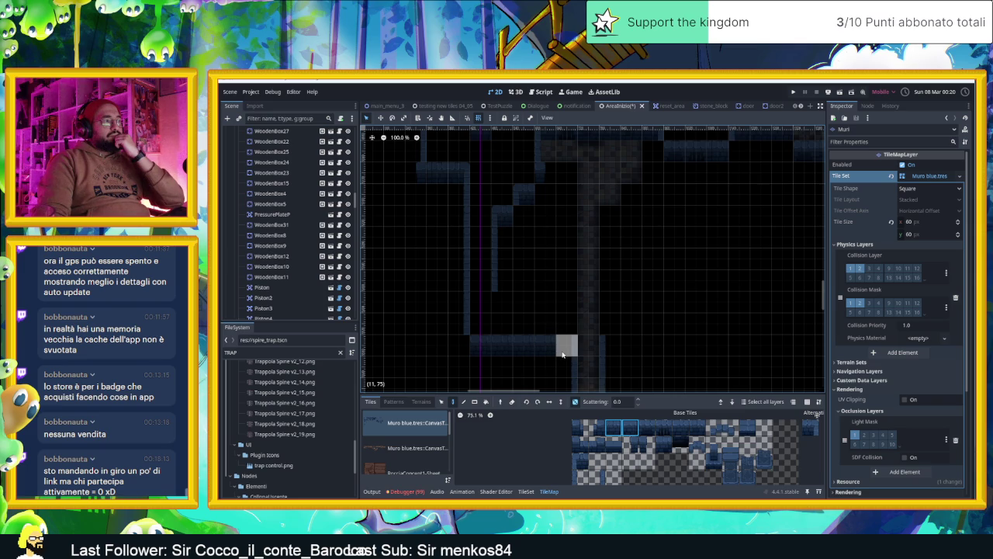
click(809, 427)
click(634, 447)
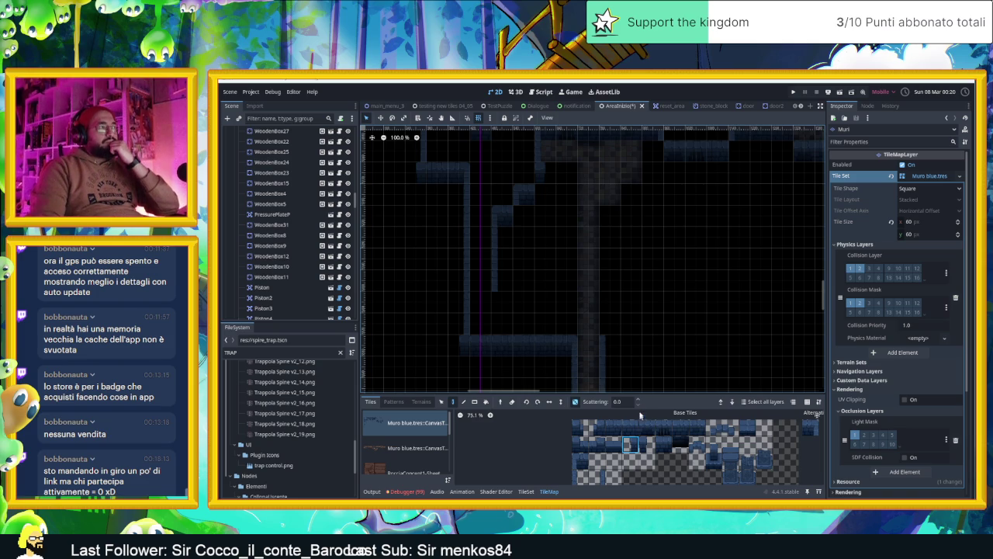
drag(695, 429, 610, 427)
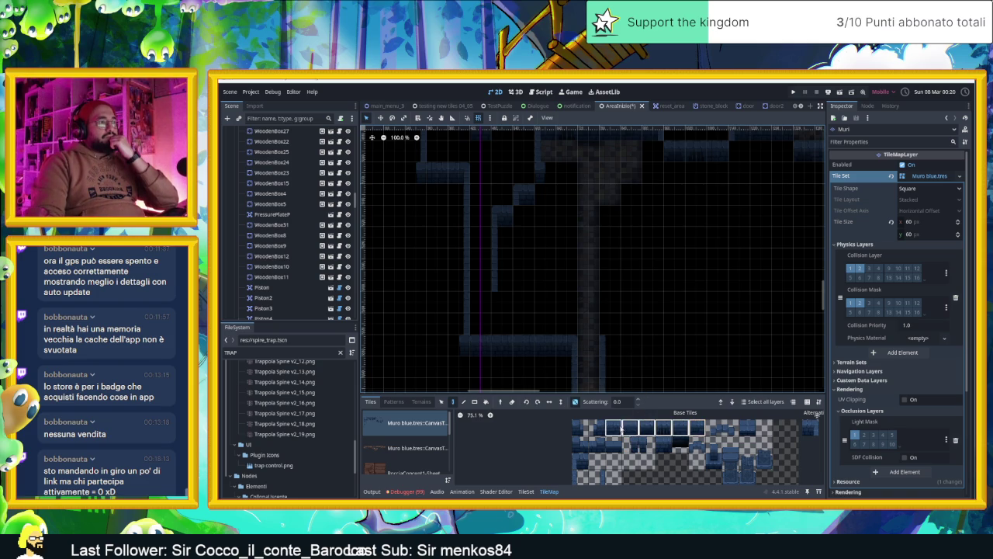
click(595, 303)
click(581, 476)
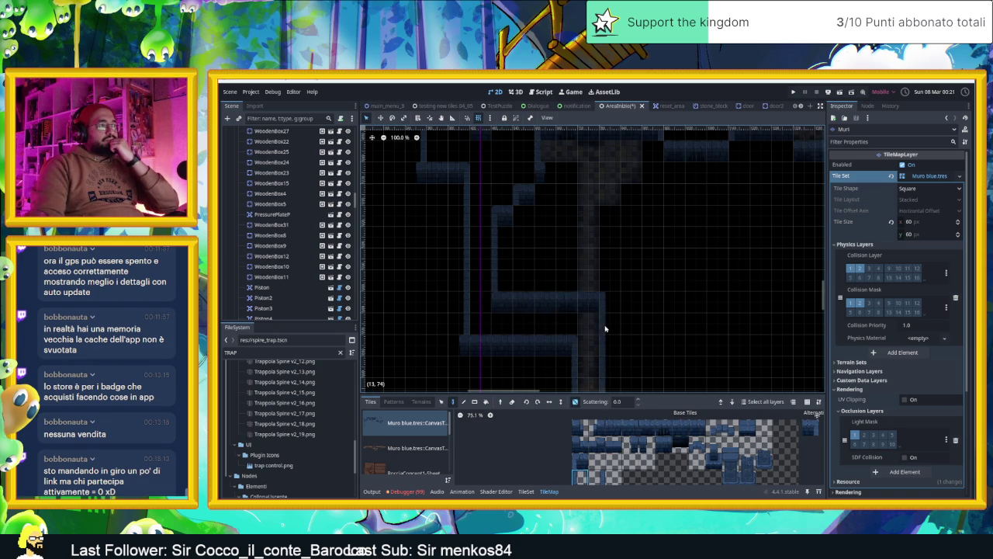
scroll(652, 325, down, 2)
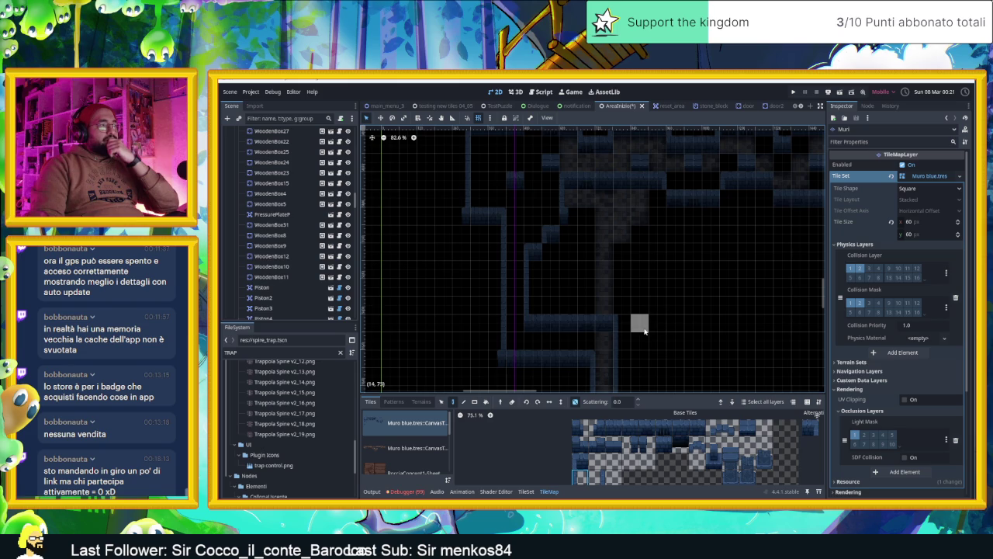
scroll(620, 321, down, 1)
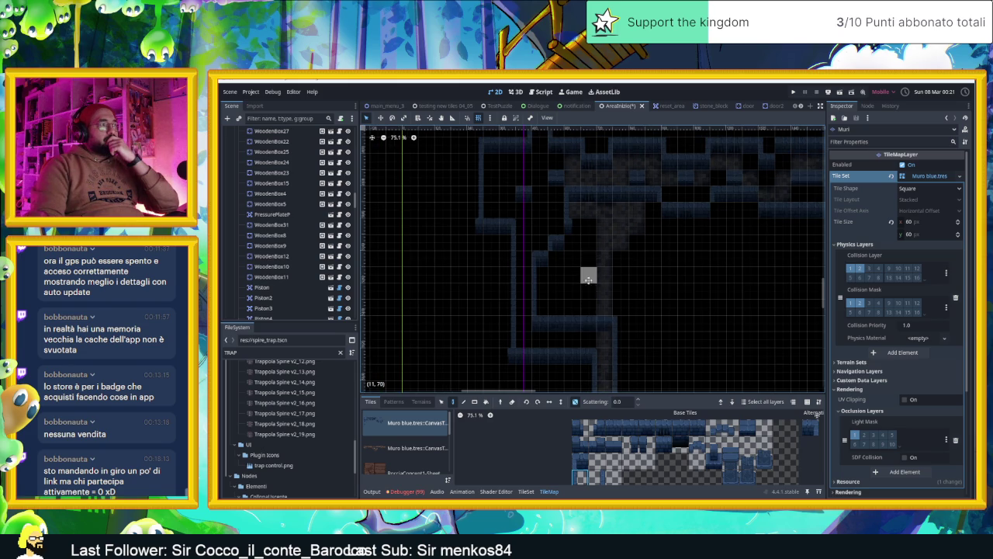
scroll(596, 307, down, 3)
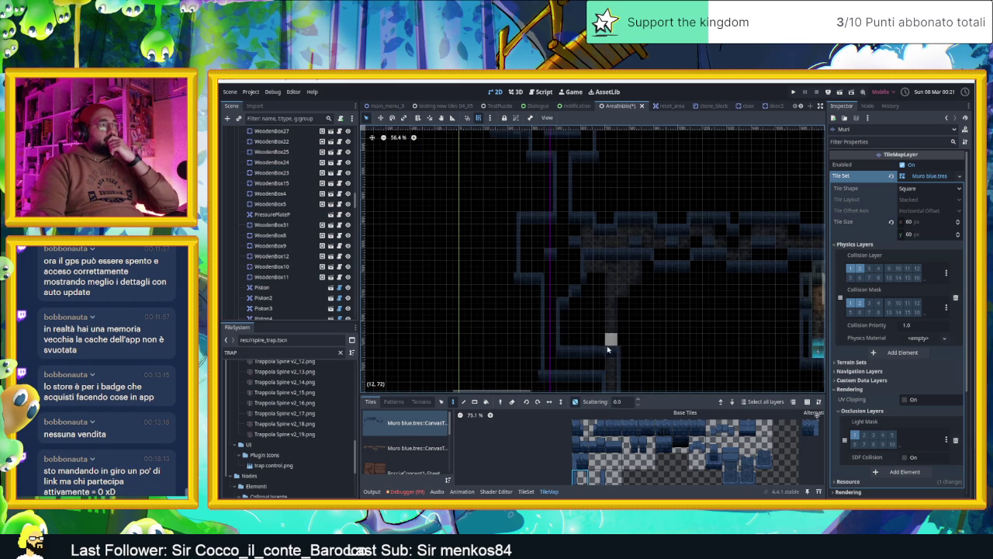
scroll(602, 359, up, 3)
scroll(602, 240, up, 2)
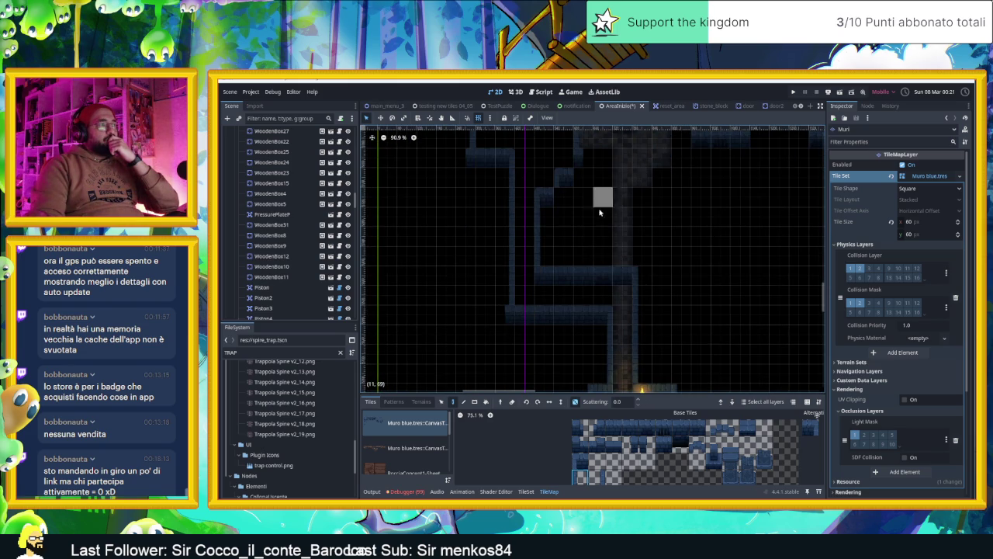
scroll(602, 233, up, 3)
scroll(621, 264, up, 2)
scroll(628, 283, up, 5)
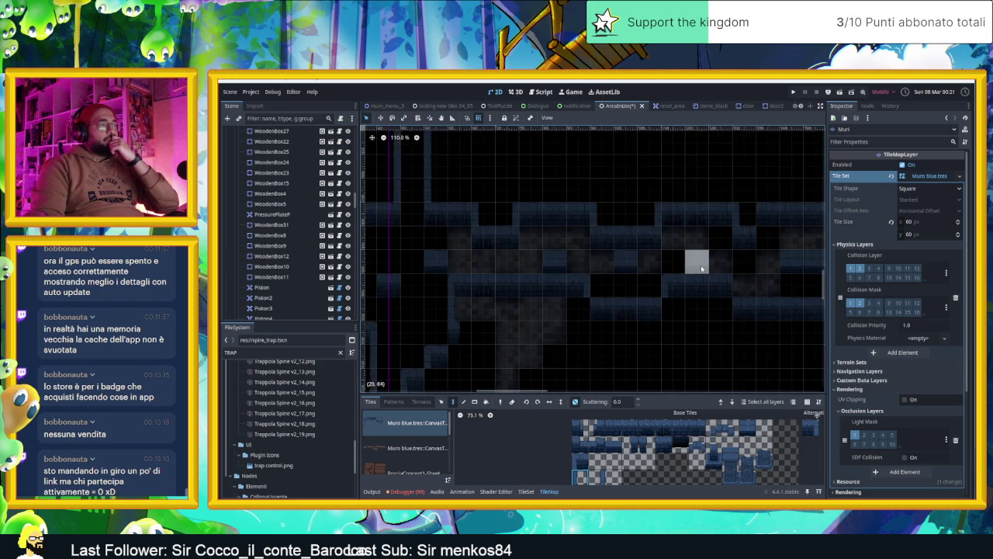
scroll(606, 305, right, 5)
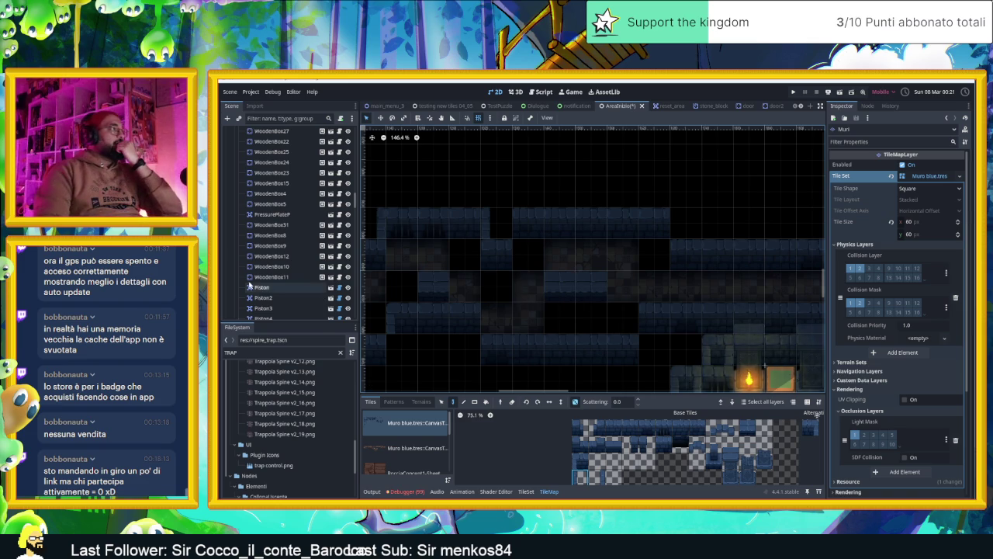
scroll(250, 286, down, 2)
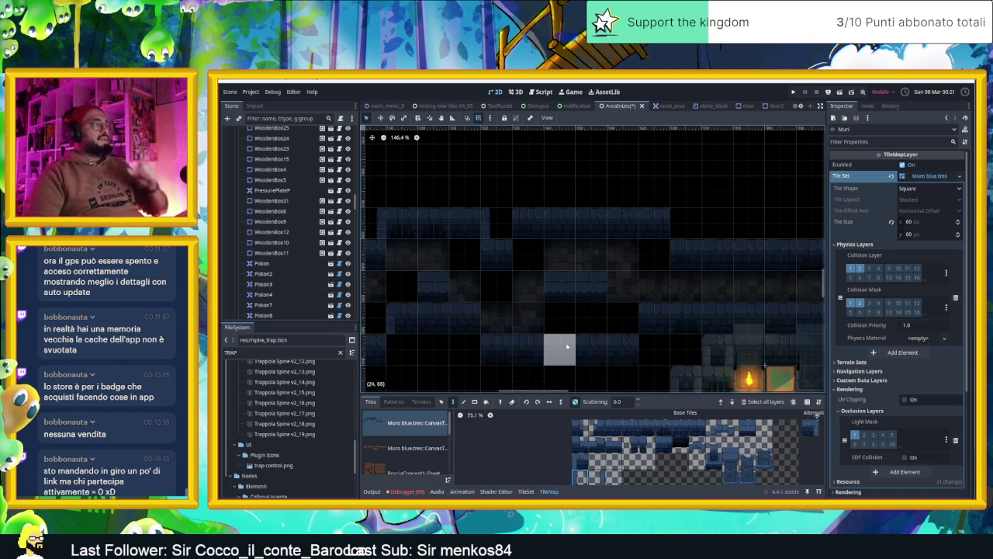
drag(620, 285, 644, 307)
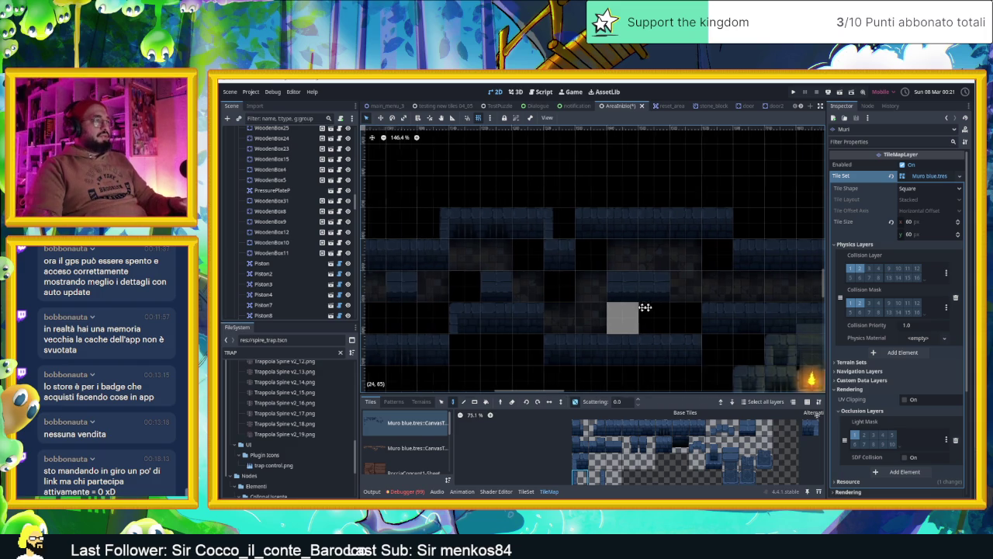
scroll(745, 318, down, 3)
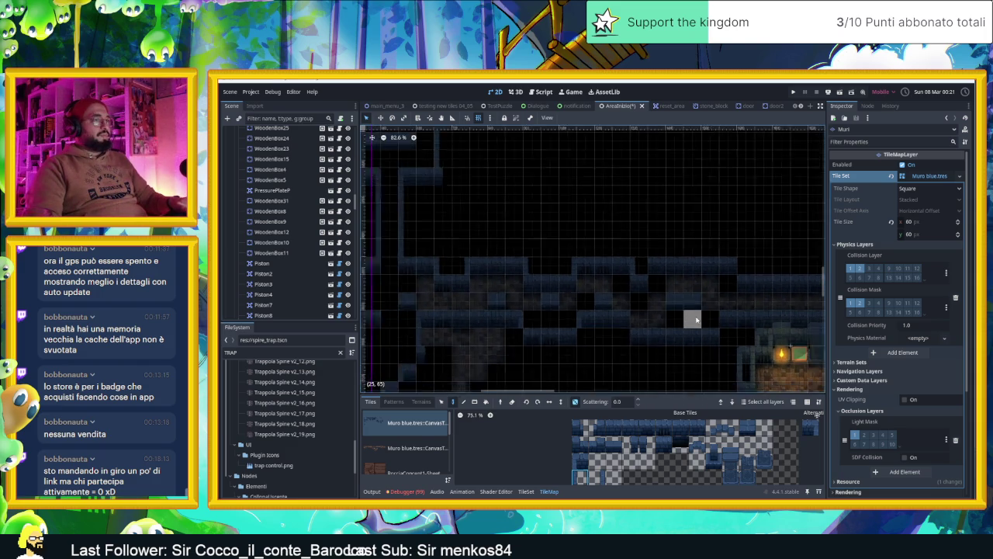
scroll(696, 319, down, 2)
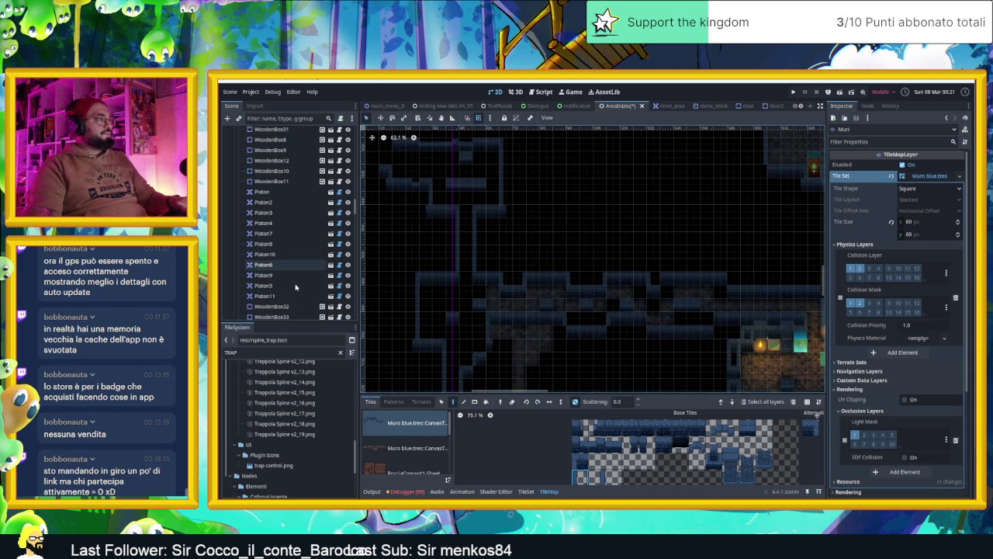
scroll(293, 288, down, 5)
scroll(293, 287, down, 8)
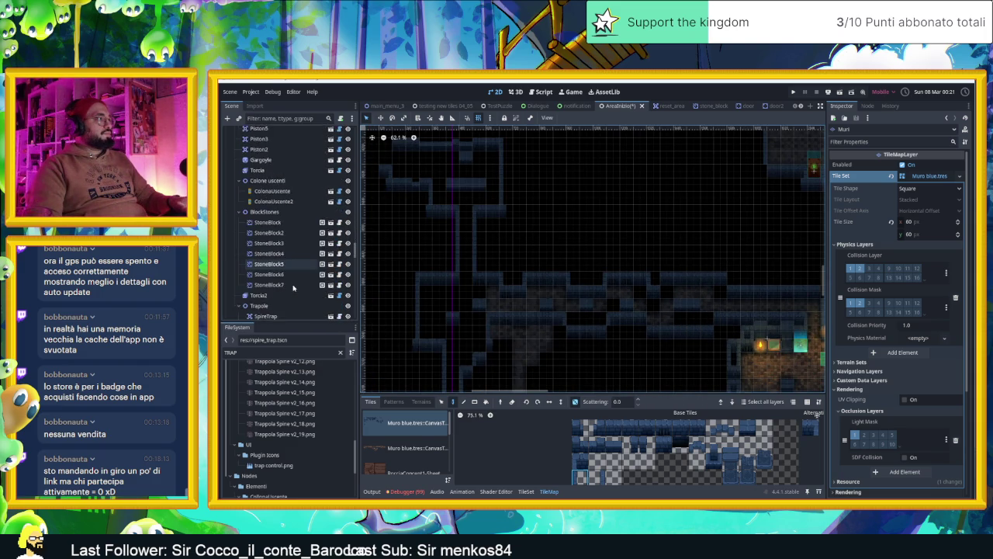
scroll(291, 288, down, 10)
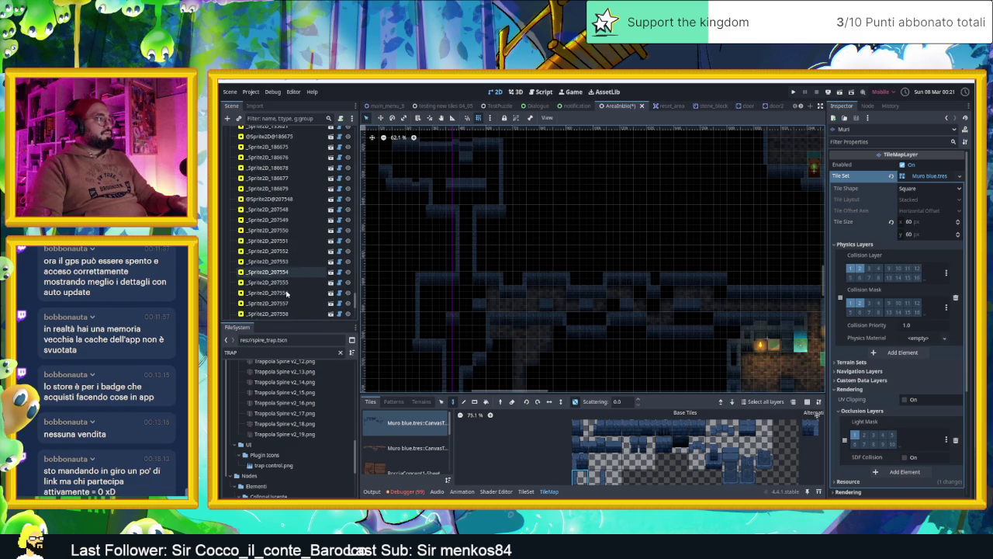
scroll(286, 293, up, 1)
scroll(287, 293, down, 2)
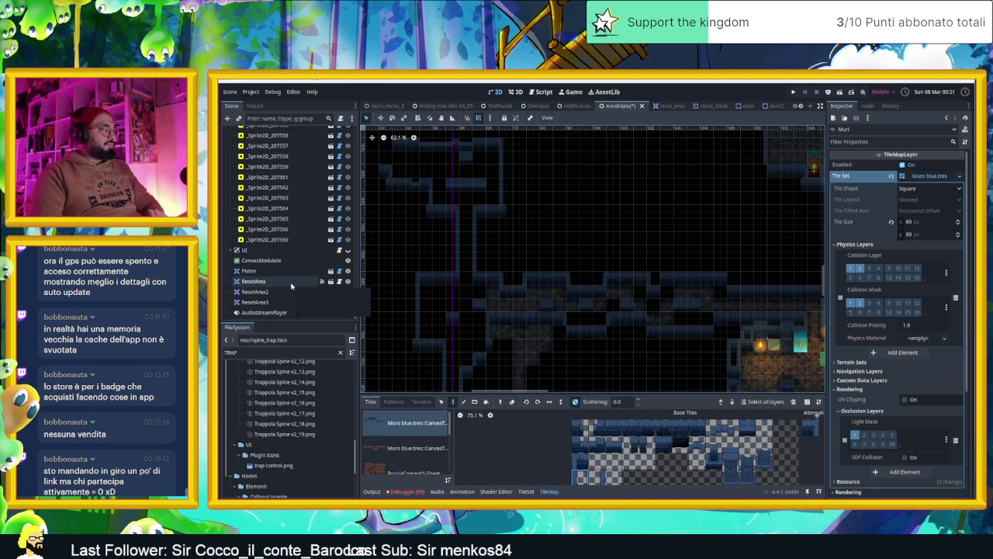
scroll(291, 285, up, 10)
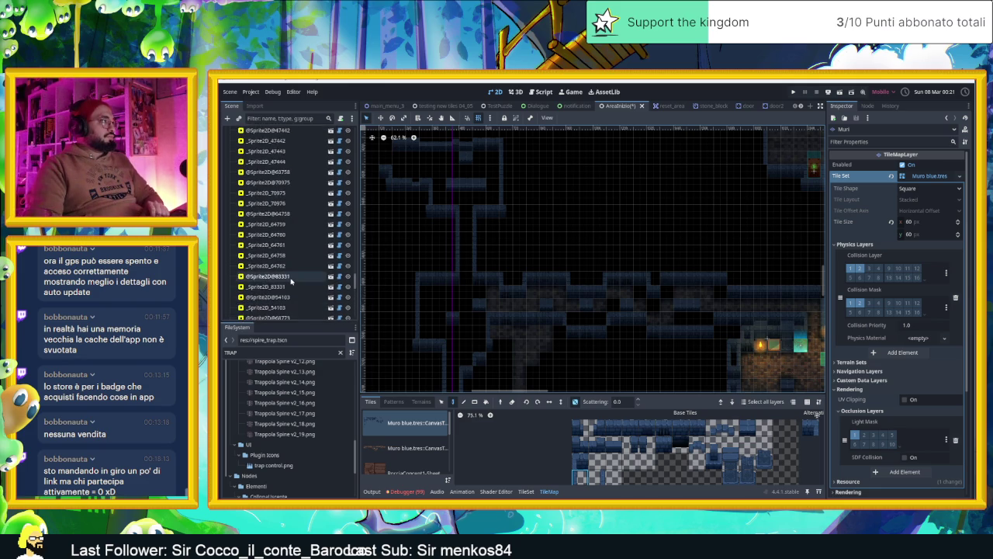
scroll(291, 281, up, 3)
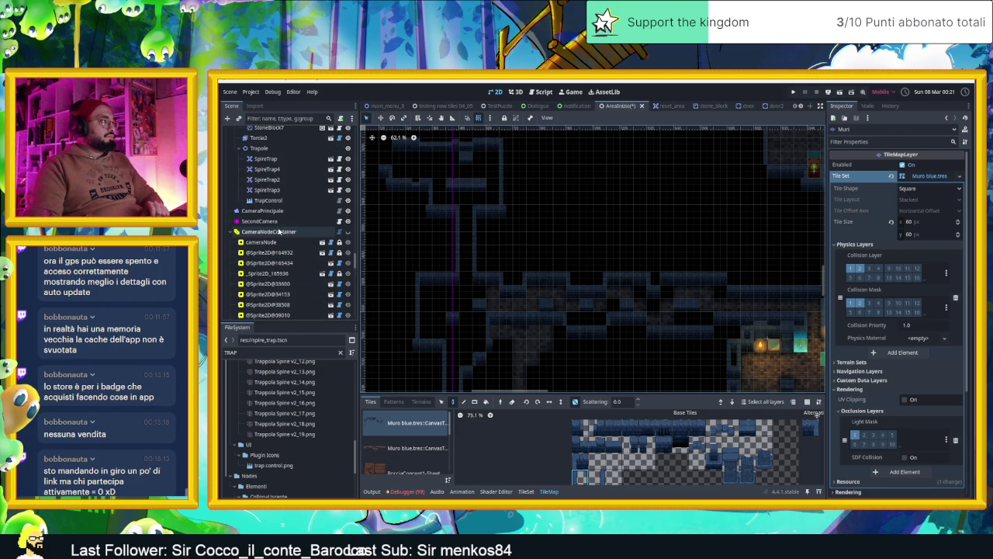
Move the small camera region _Sprite2D_207565 300 px to the left.
click(344, 233)
scroll(680, 328, down, 3)
scroll(675, 326, up, 2)
scroll(673, 324, up, 2)
click(620, 316)
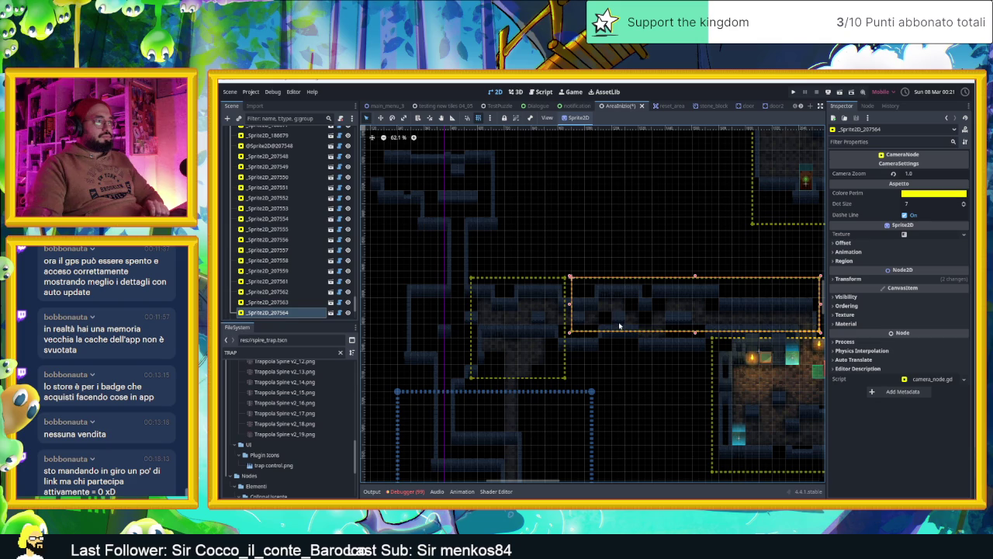
drag(544, 353, 479, 352)
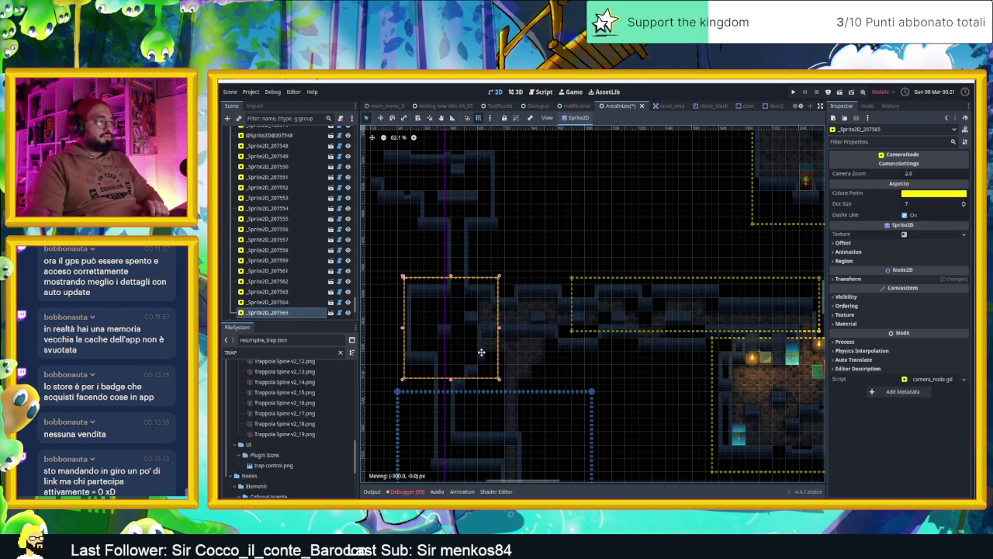
Shift the corridor camera region _Sprite2D_207564 180 px left, then select the Muri layer.
click(694, 315)
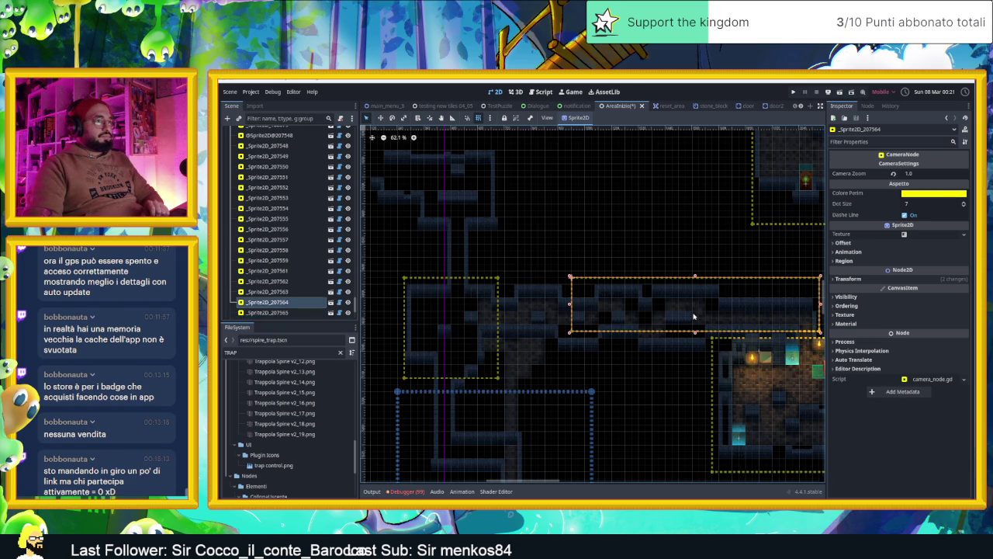
mouse_move(730, 314)
mouse_down()
mouse_move(686, 312)
mouse_move(720, 315)
mouse_up()
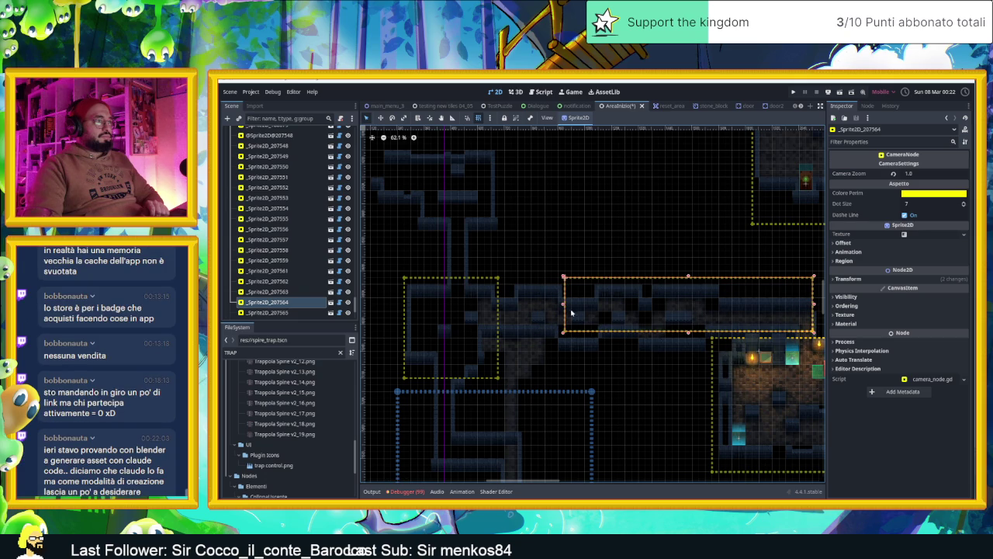
click(547, 308)
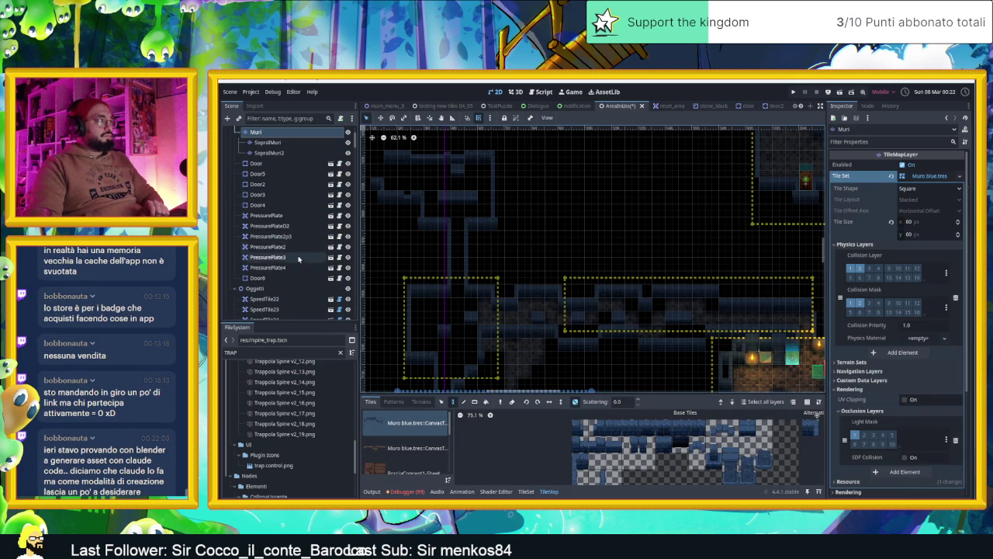
Select CameraNodeContainer in the Scene tree to show its properties in the Inspector.
scroll(318, 287, down, 5)
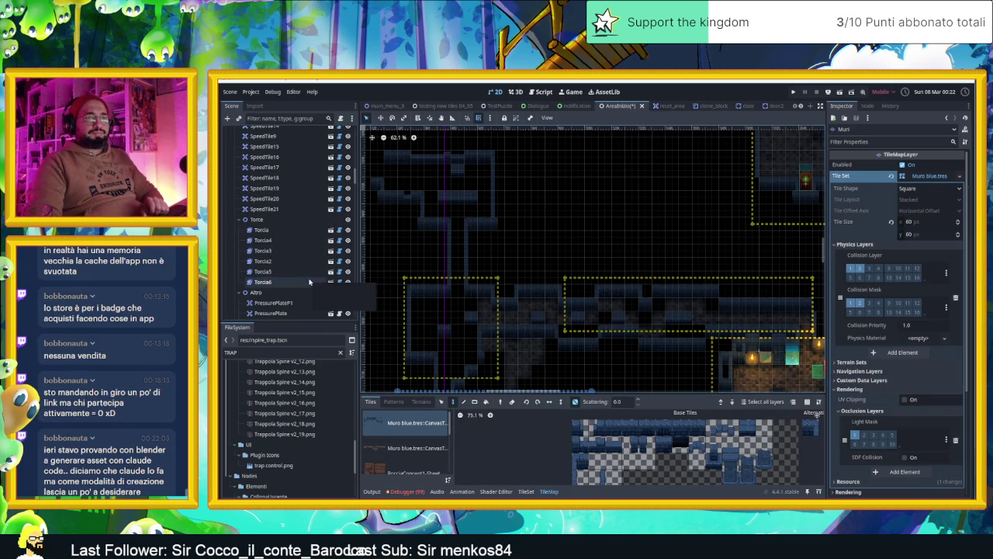
scroll(309, 281, down, 5)
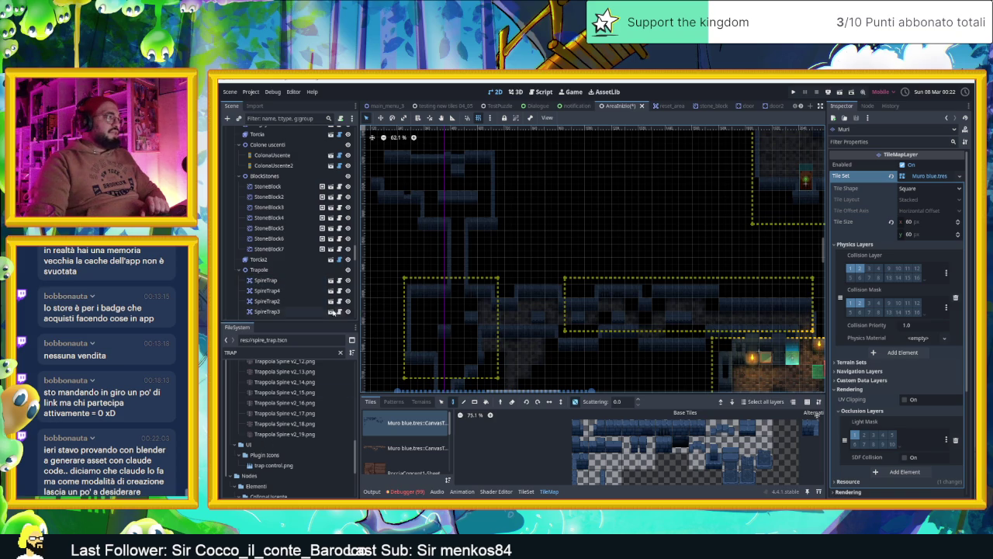
scroll(284, 178, down, 5)
click(271, 162)
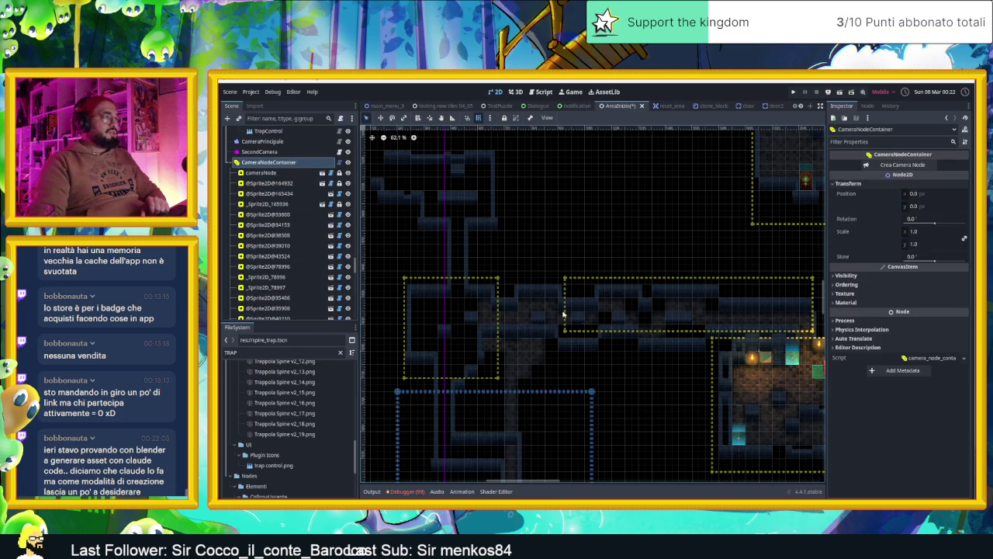
Stretch the corridor camera region's left edge leftward and zoom around to check its coverage.
click(615, 282)
drag(563, 305, 505, 303)
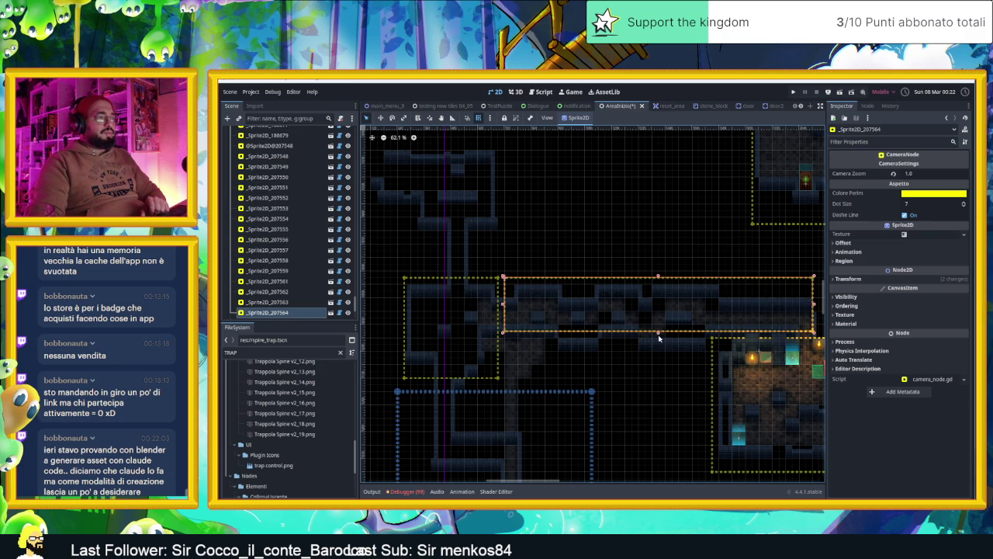
scroll(659, 339, down, 2)
scroll(659, 338, right, 3)
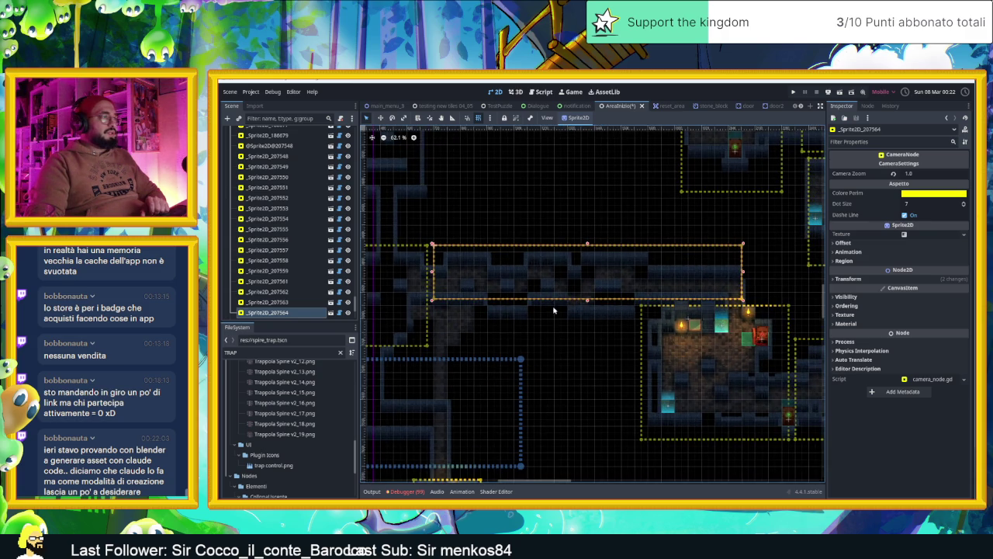
scroll(553, 311, up, 2)
scroll(556, 311, down, 3)
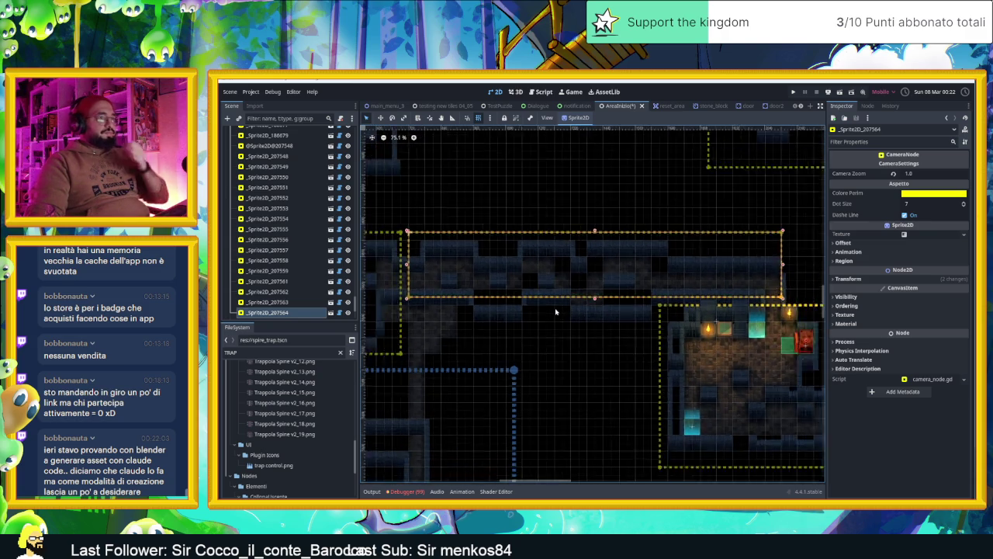
scroll(583, 315, up, 2)
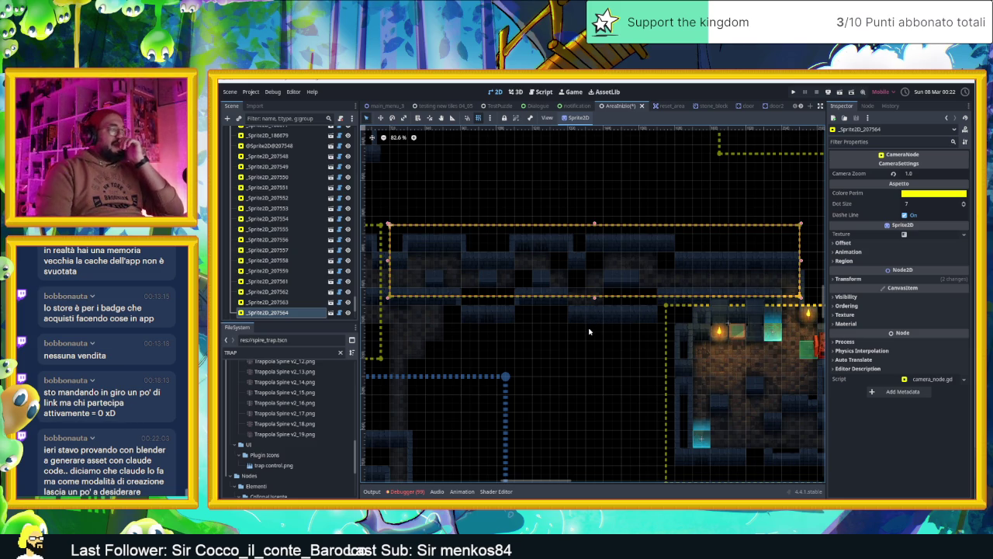
scroll(588, 332, down, 2)
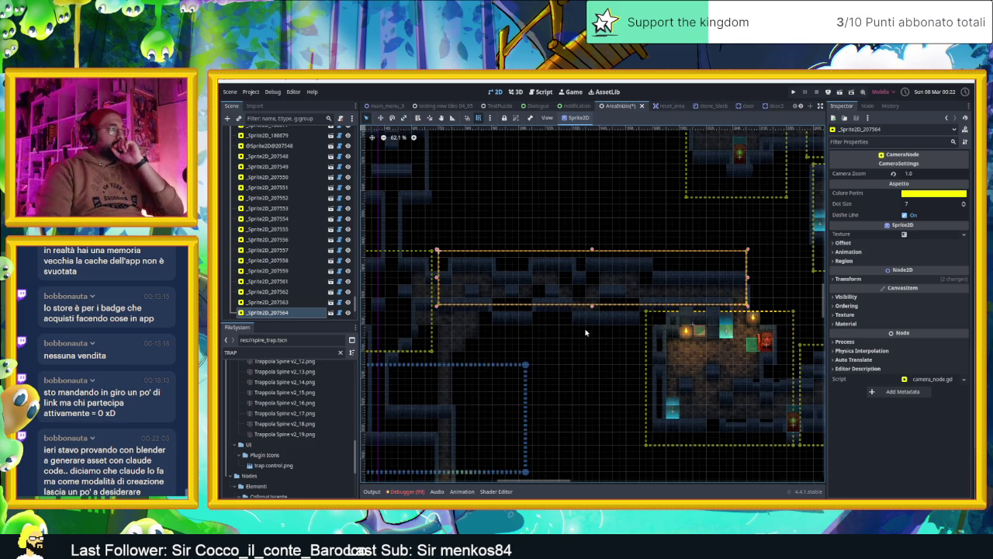
scroll(586, 332, down, 3)
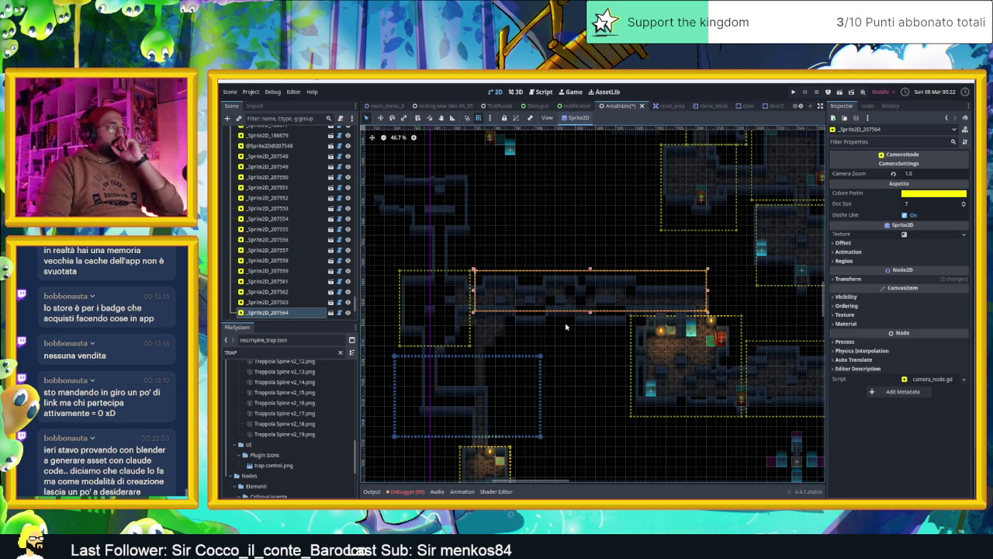
drag(574, 330, 581, 342)
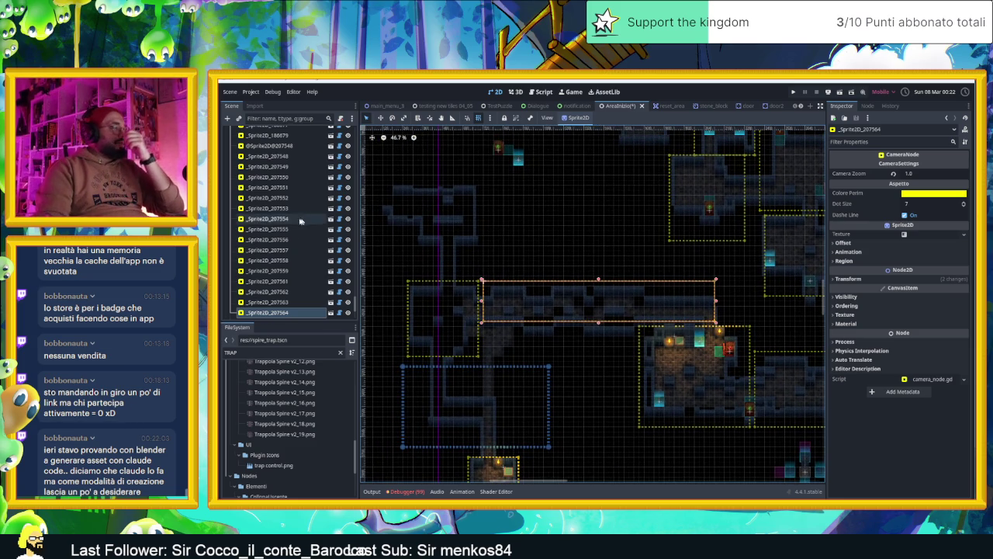
scroll(285, 234, up, 15)
scroll(285, 234, up, 15)
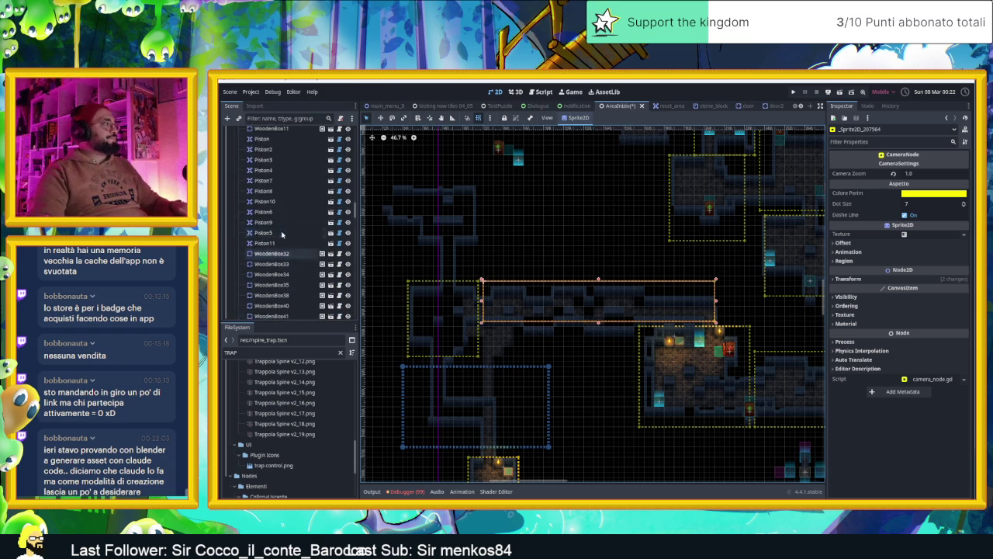
scroll(282, 235, up, 10)
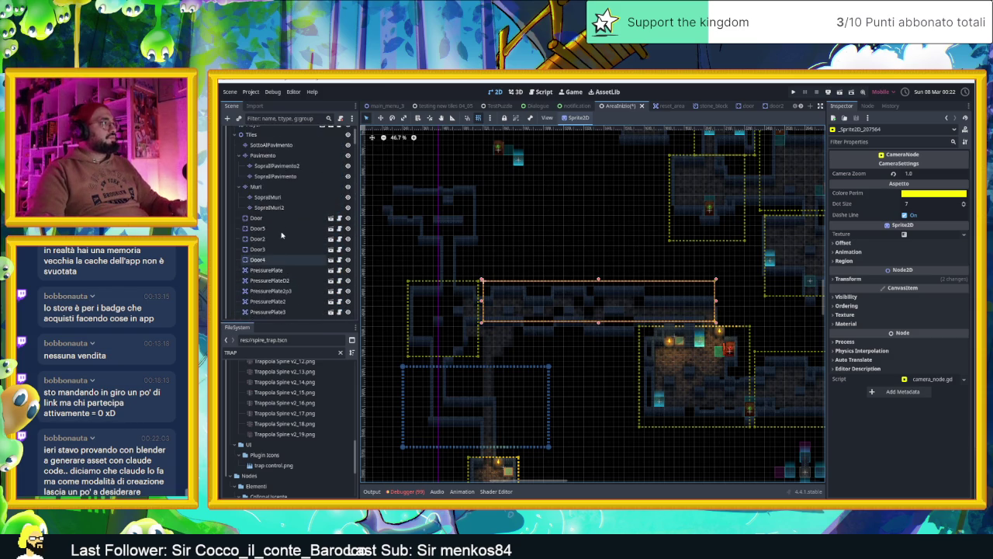
Select a block of Muri wall tiles across the corridor, paste a copy, then clear the selection.
click(250, 216)
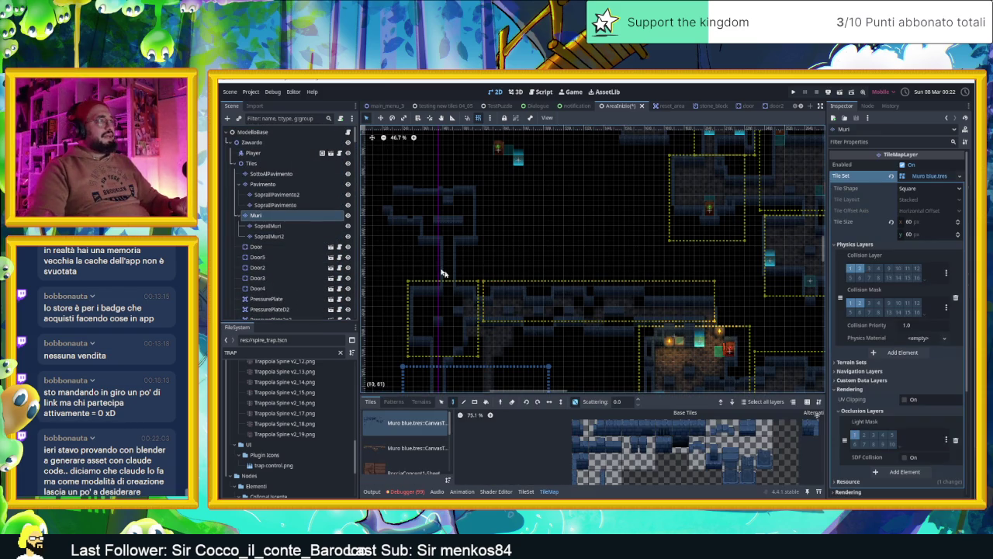
click(444, 403)
mouse_move(377, 188)
mouse_down()
mouse_move(456, 268)
mouse_move(627, 318)
mouse_move(634, 338)
mouse_up()
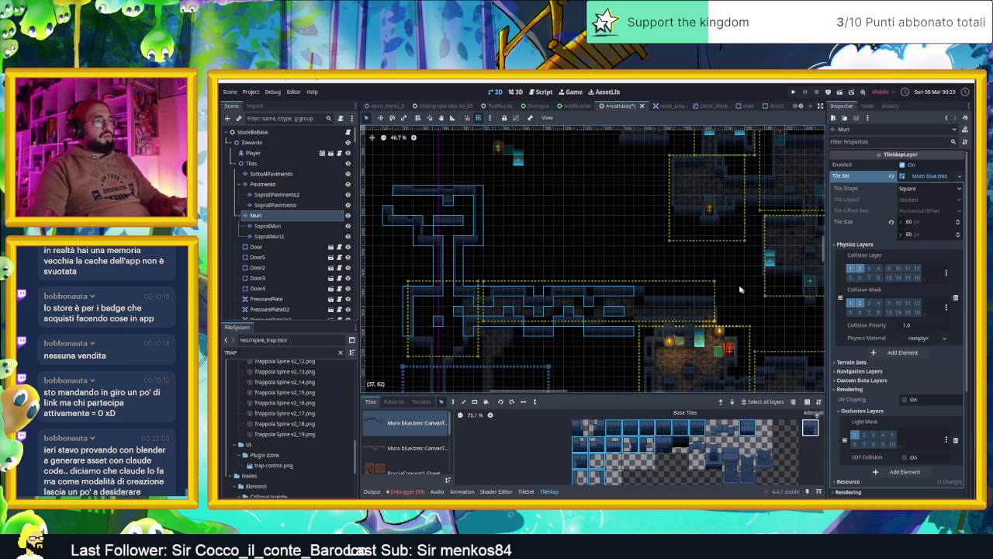
key(ctrl+v)
click(600, 323)
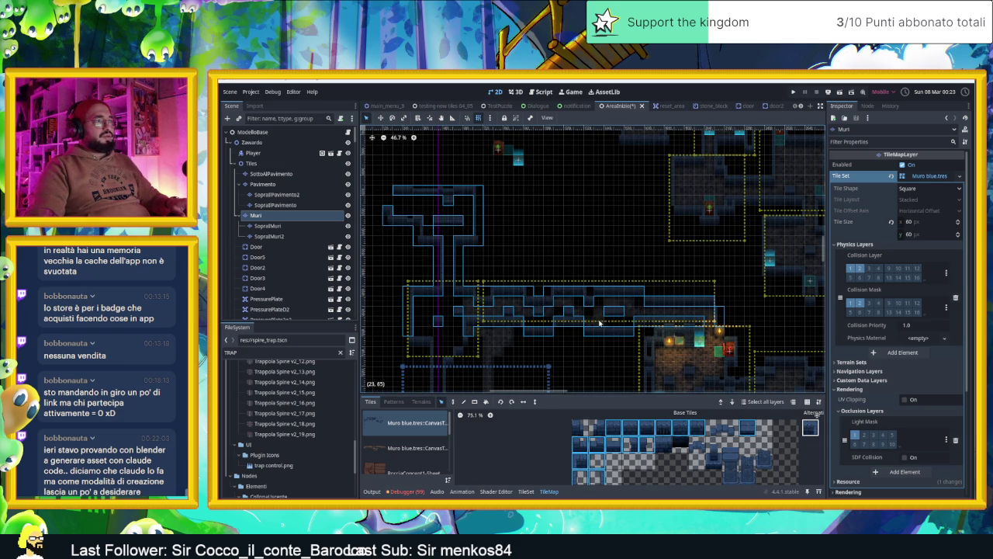
scroll(545, 322, down, 2)
scroll(544, 323, left, 2)
mouse_move(394, 300)
mouse_down()
mouse_move(454, 330)
mouse_move(574, 358)
mouse_up()
drag(587, 357, 596, 348)
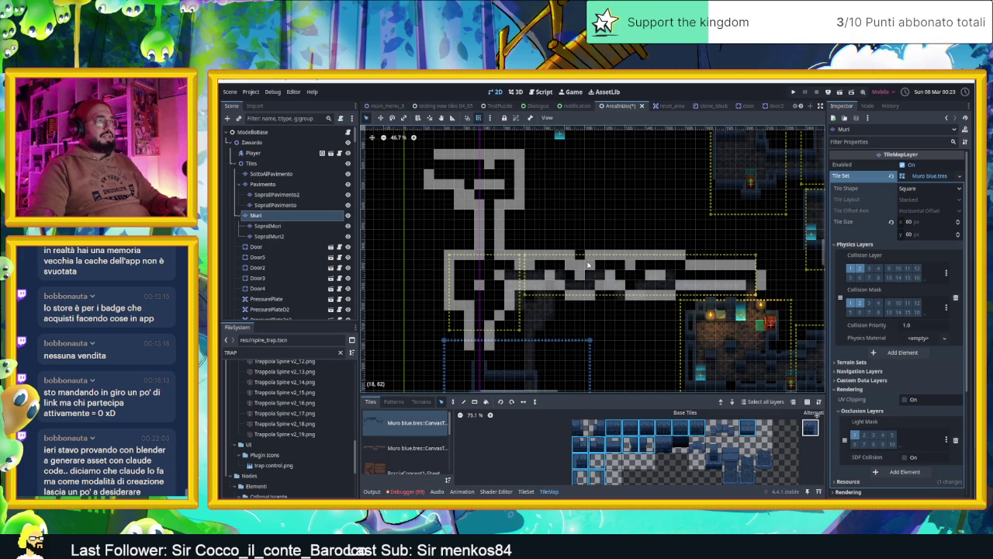
key(Escape)
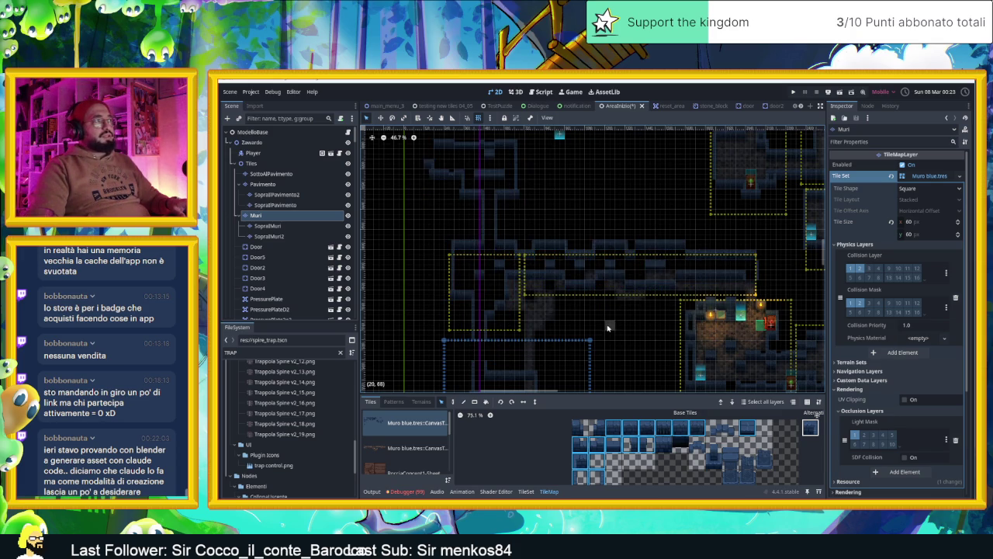
Switch to single-tile painting and choose the leftmost wall tile.
scroll(633, 309, up, 5)
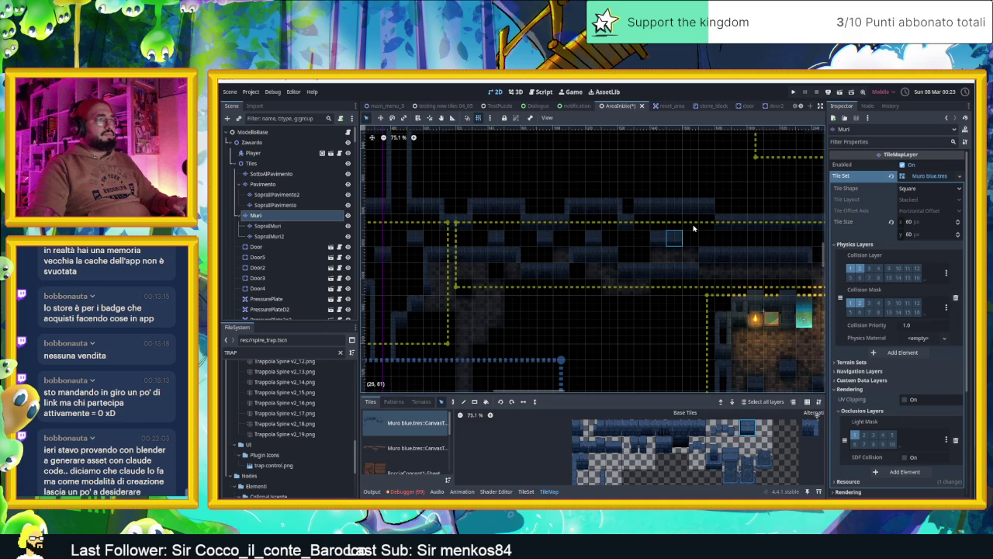
scroll(474, 326, right, 5)
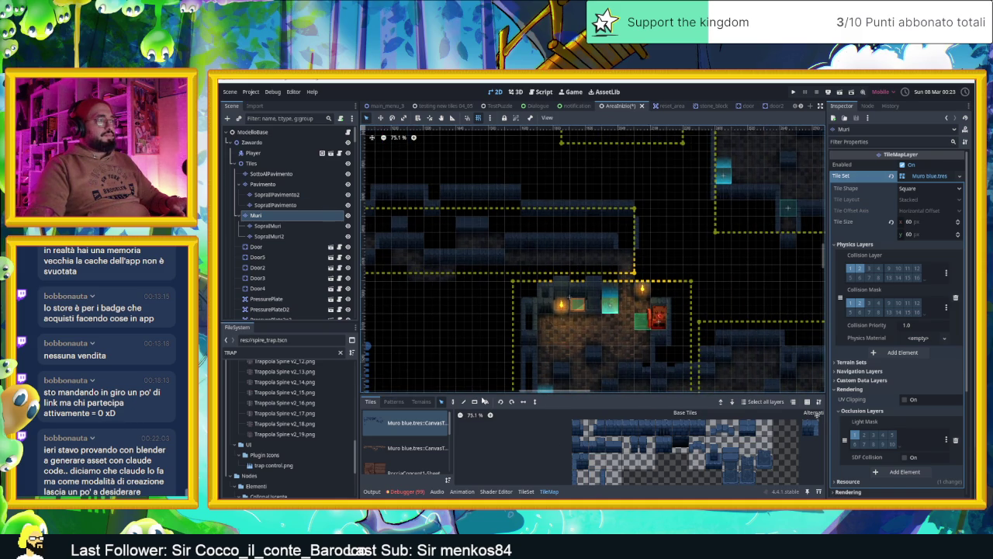
click(455, 402)
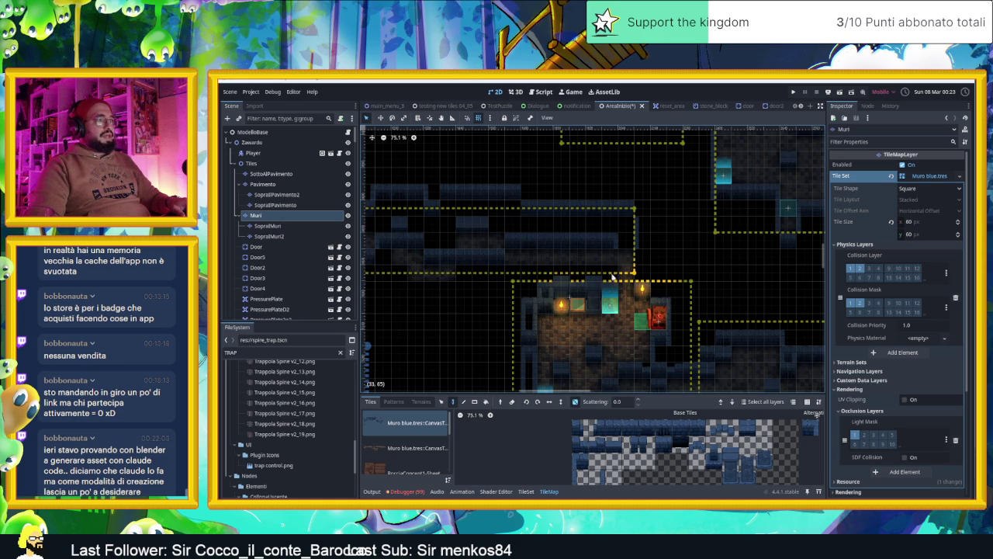
scroll(635, 252, up, 5)
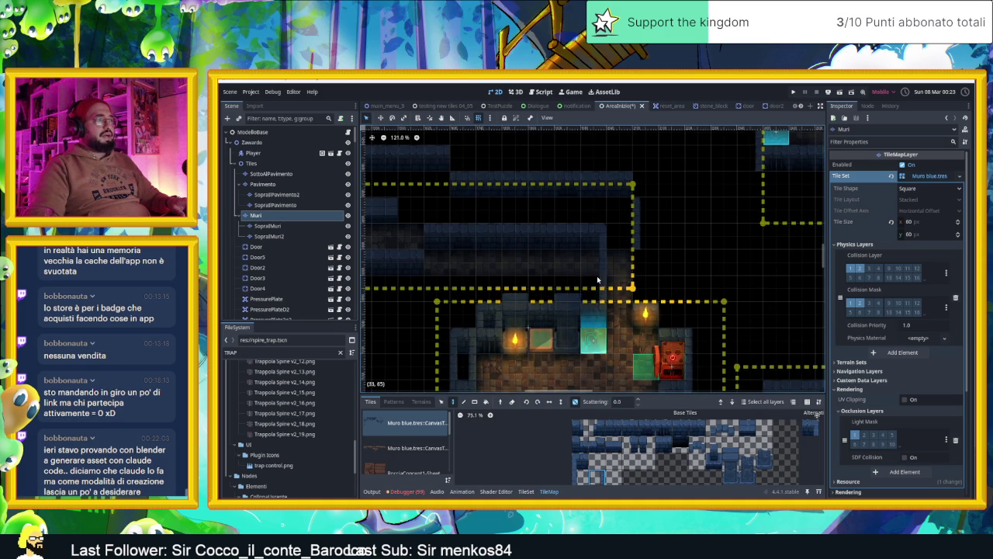
click(579, 477)
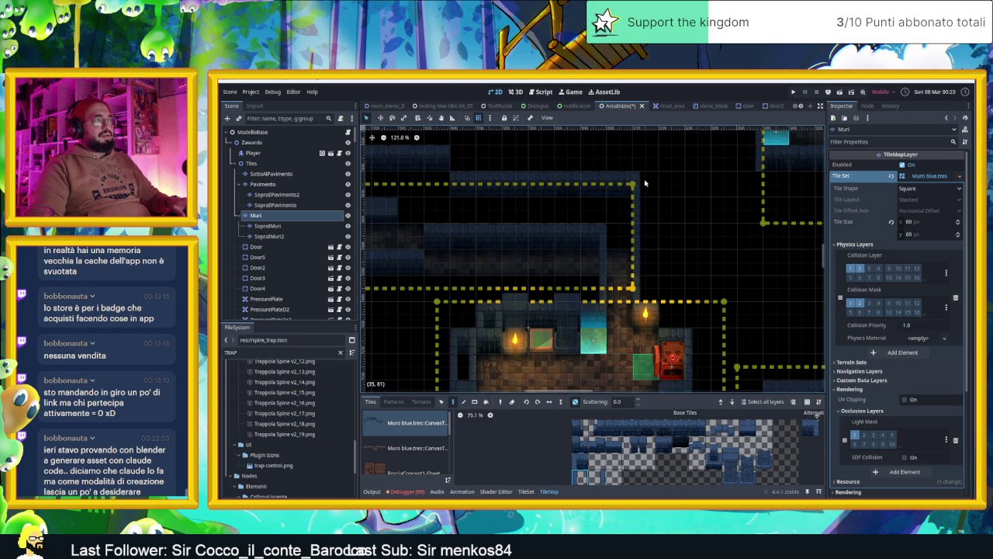
scroll(630, 243, down, 3)
scroll(538, 260, up, 4)
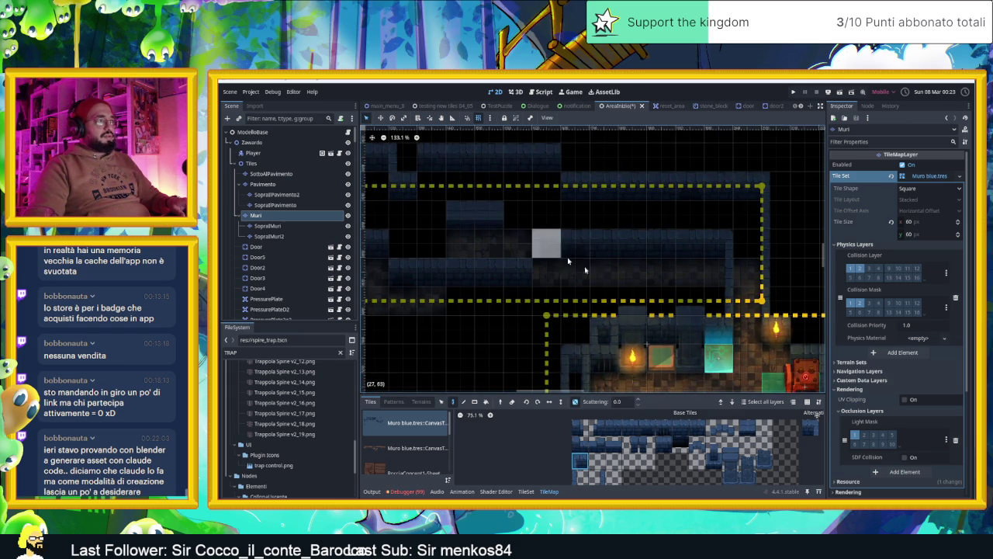
Move the corridor's camera area up 60 px.
drag(560, 270, 749, 299)
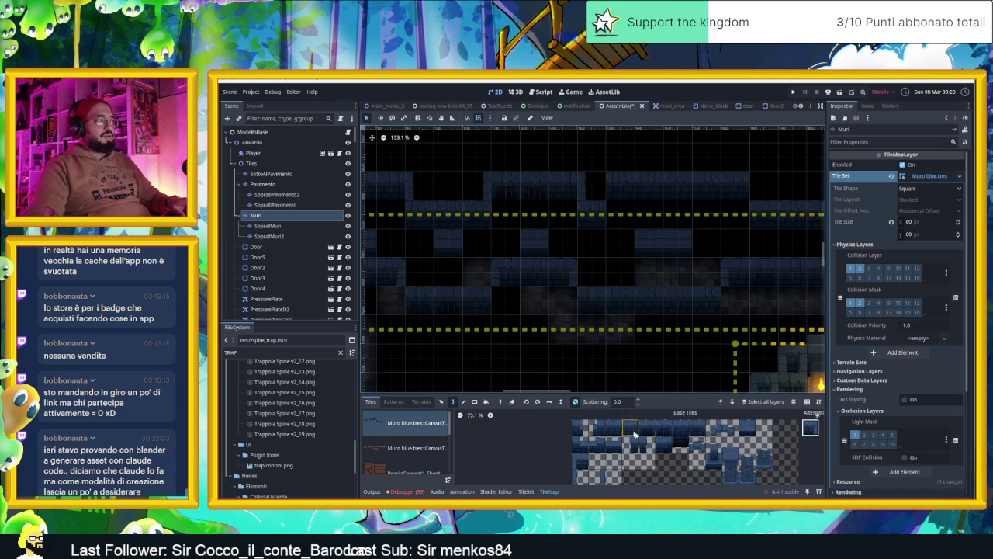
scroll(660, 327, down, 5)
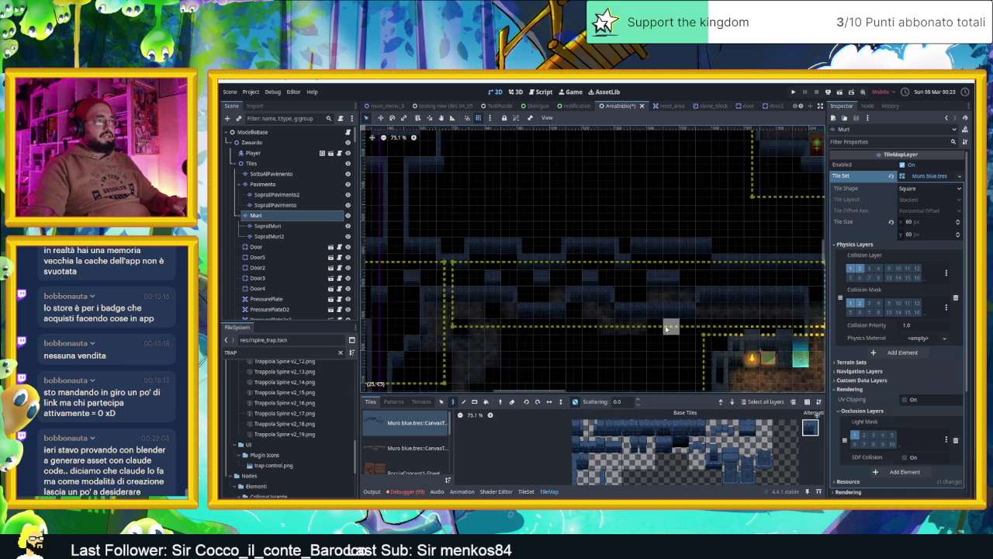
drag(718, 326, 690, 326)
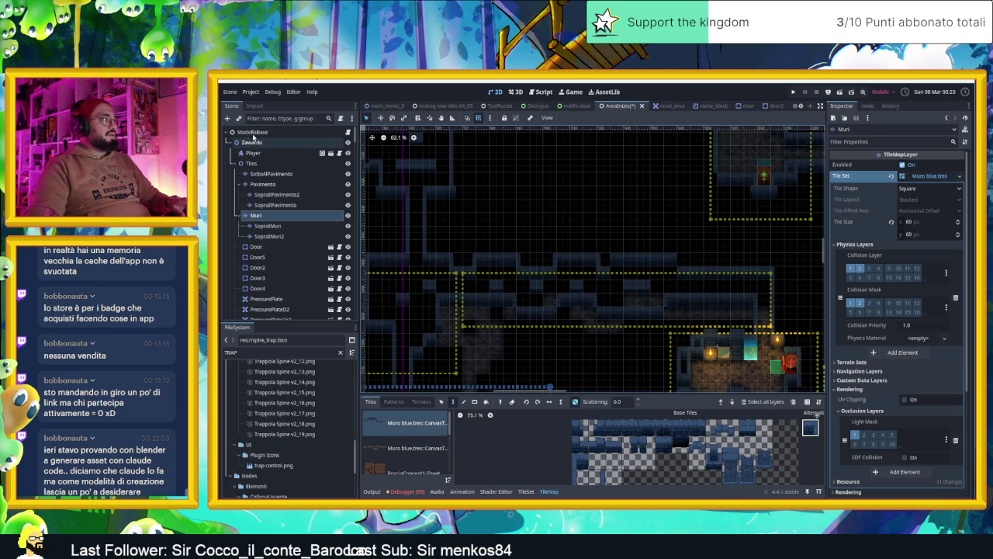
click(252, 132)
click(256, 215)
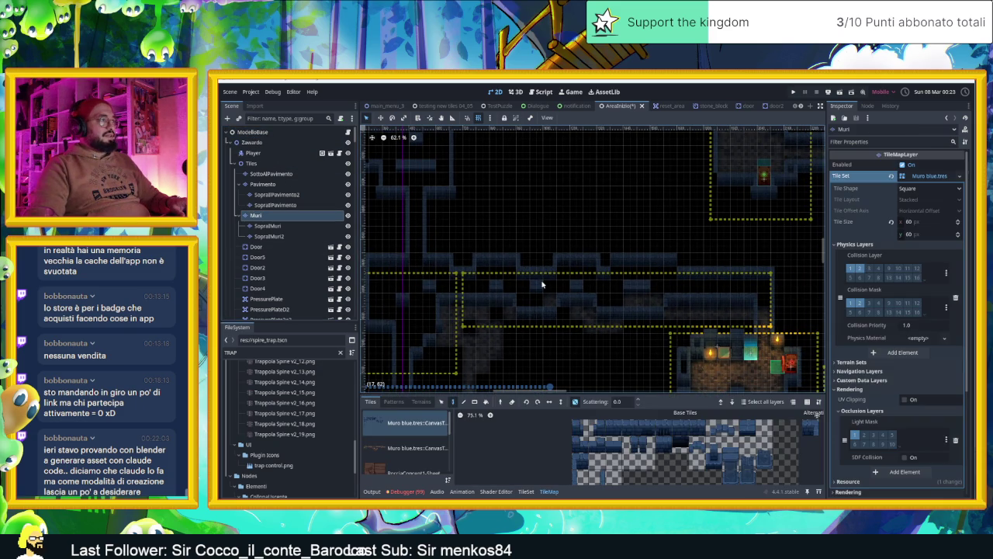
drag(569, 283, 570, 266)
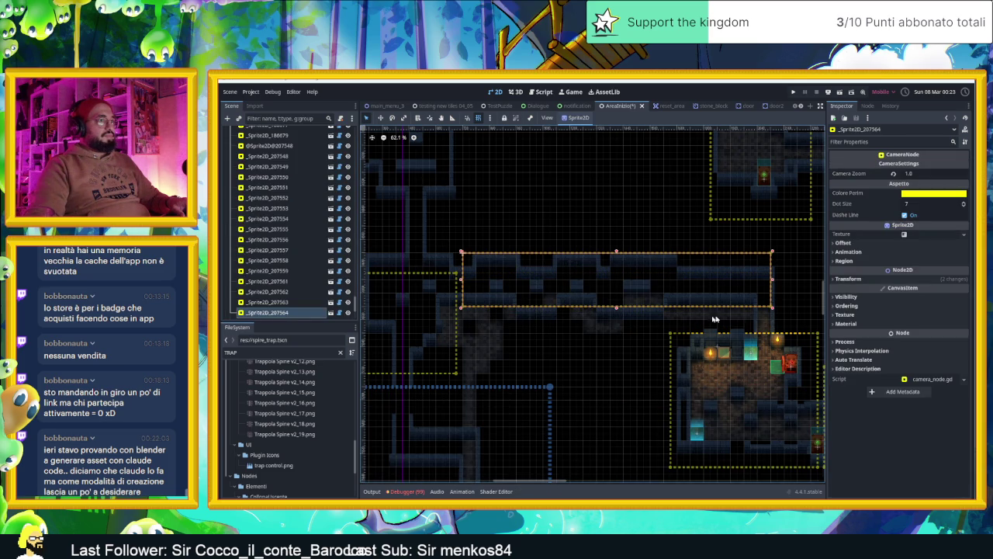
Extend the corridor camera area's bottom edge slightly lower.
click(622, 316)
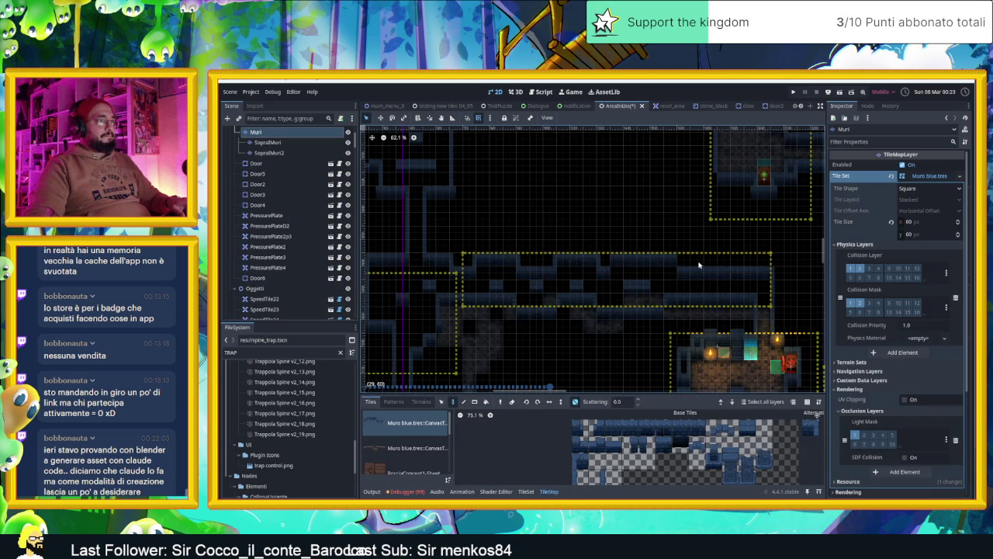
click(708, 284)
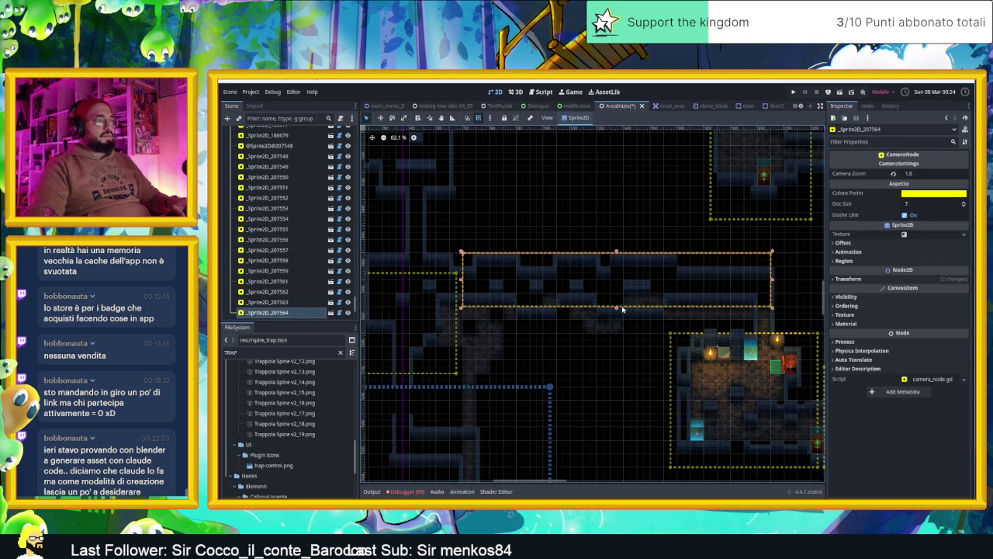
drag(617, 309, 617, 319)
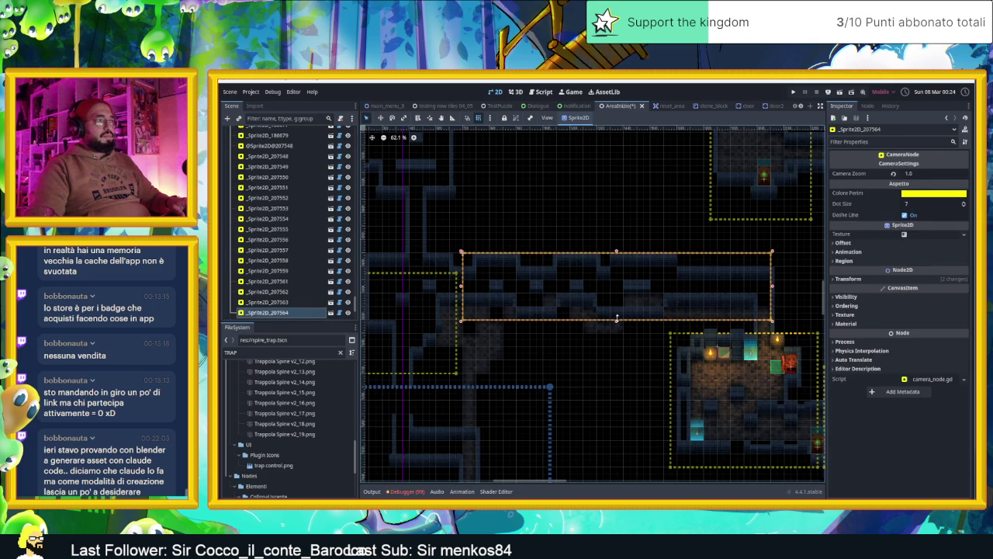
scroll(573, 332, left, 5)
Duplicate the camera area with Ctrl+D, raise the copy 60 px, and zoom out to 46.7%.
key(ctrl+d)
drag(568, 293, 578, 280)
click(682, 216)
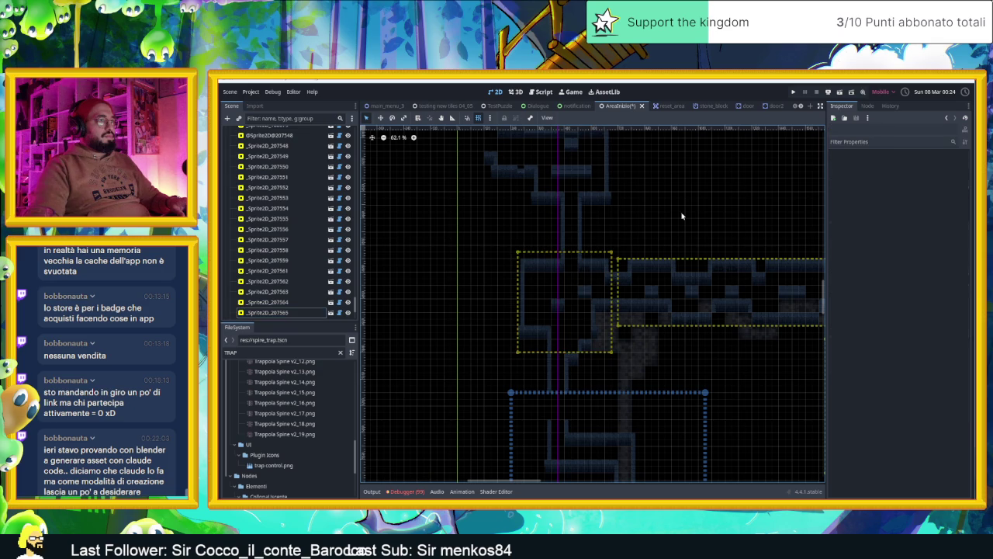
drag(731, 306, 630, 242)
scroll(628, 246, down, 2)
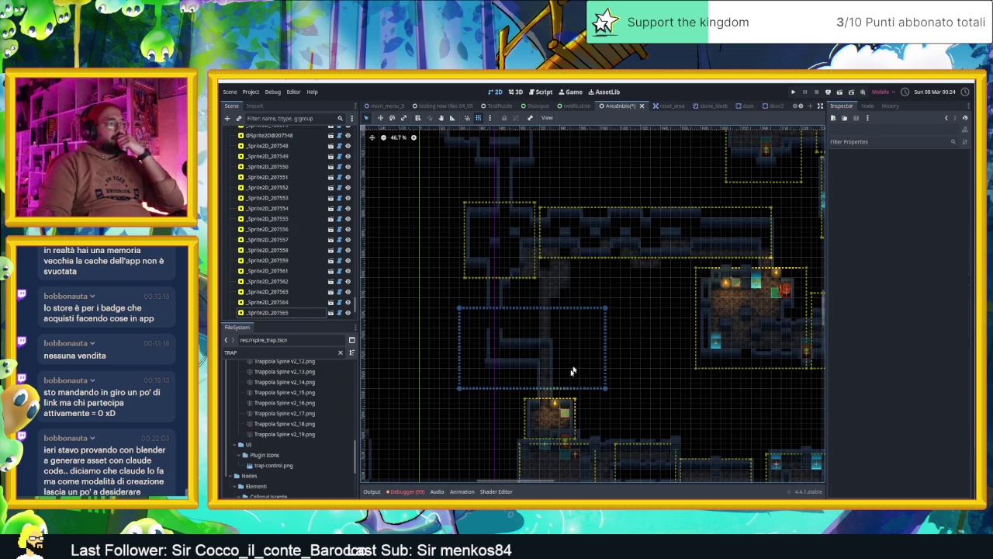
scroll(266, 166, up, 10)
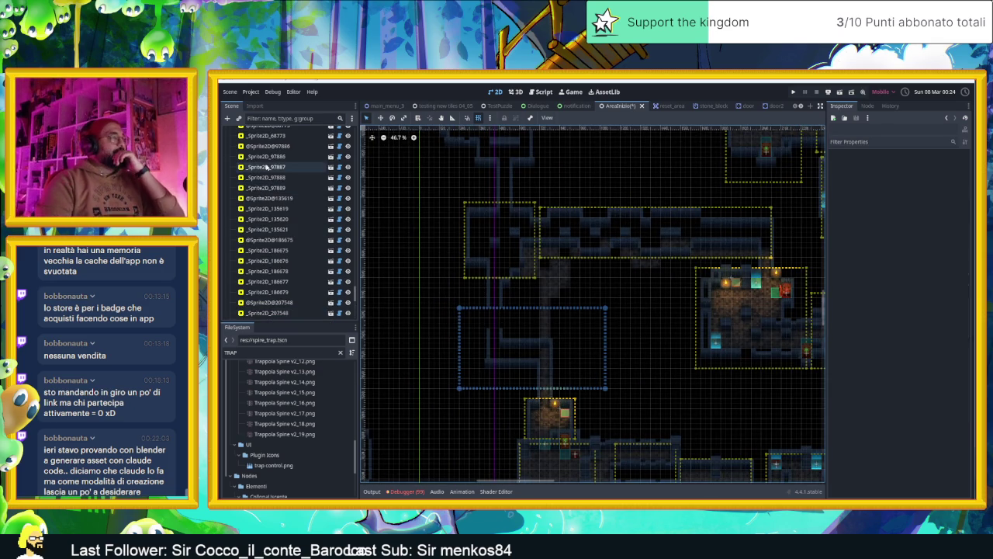
scroll(266, 166, up, 10)
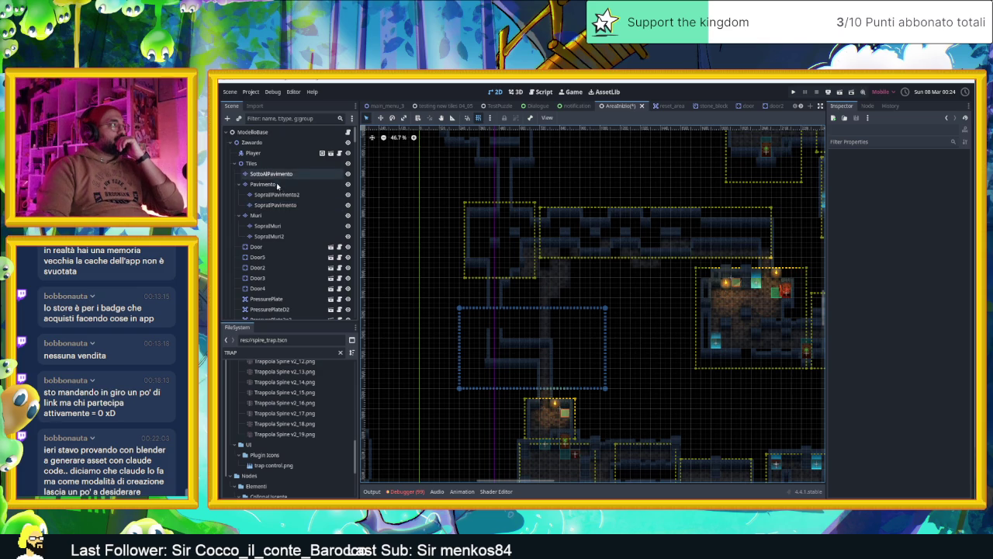
click(280, 187)
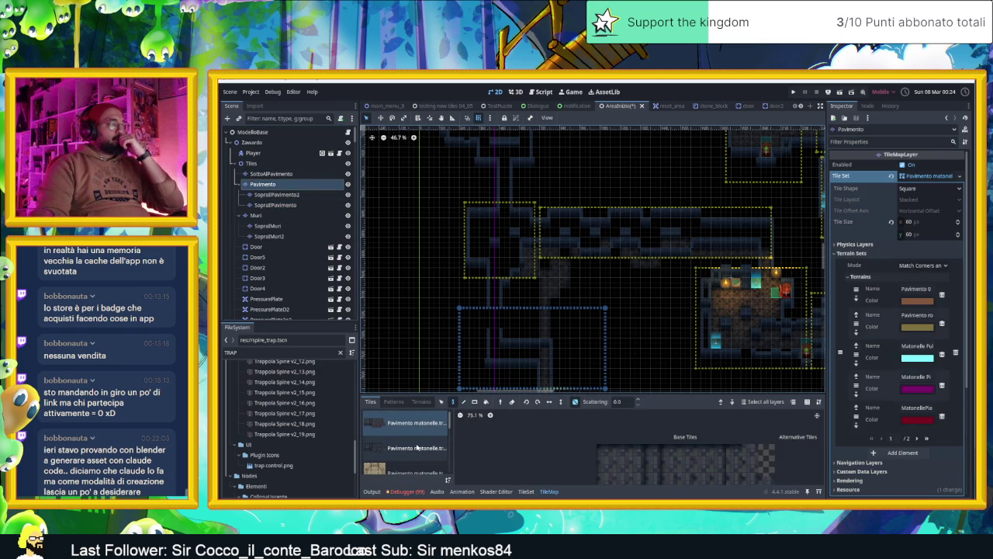
Paint the corridor floor with the Matonelle Full Random terrain, then save and run the project.
click(419, 402)
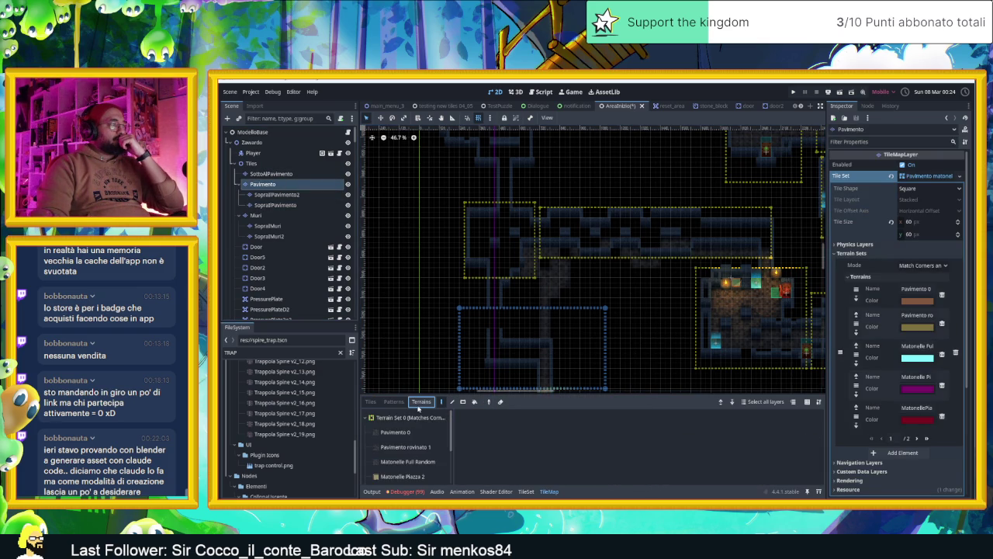
click(408, 462)
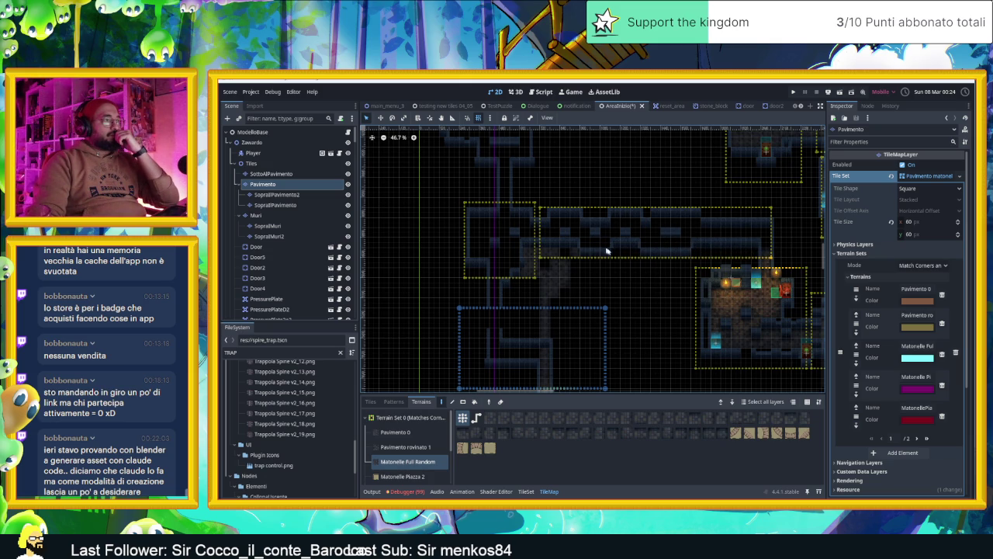
click(567, 266)
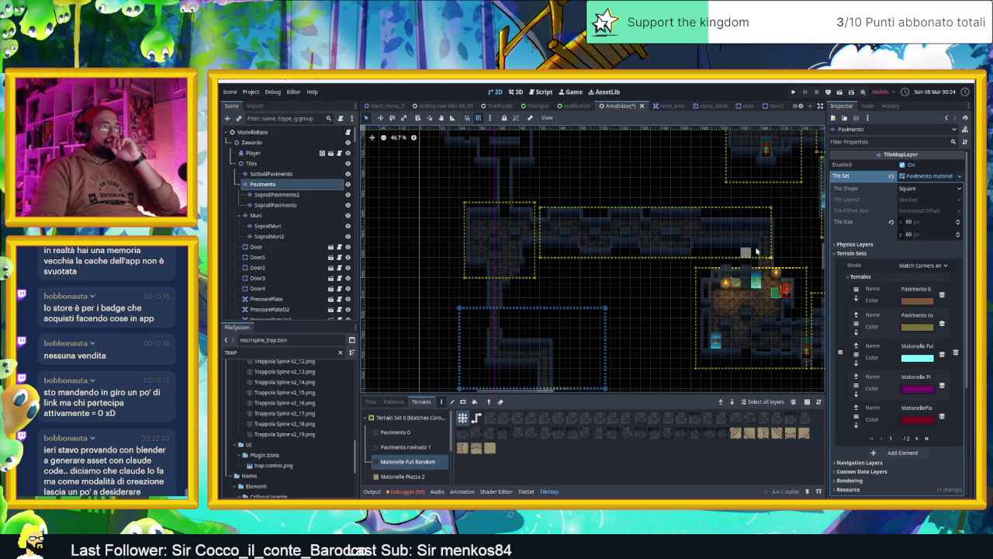
click(839, 92)
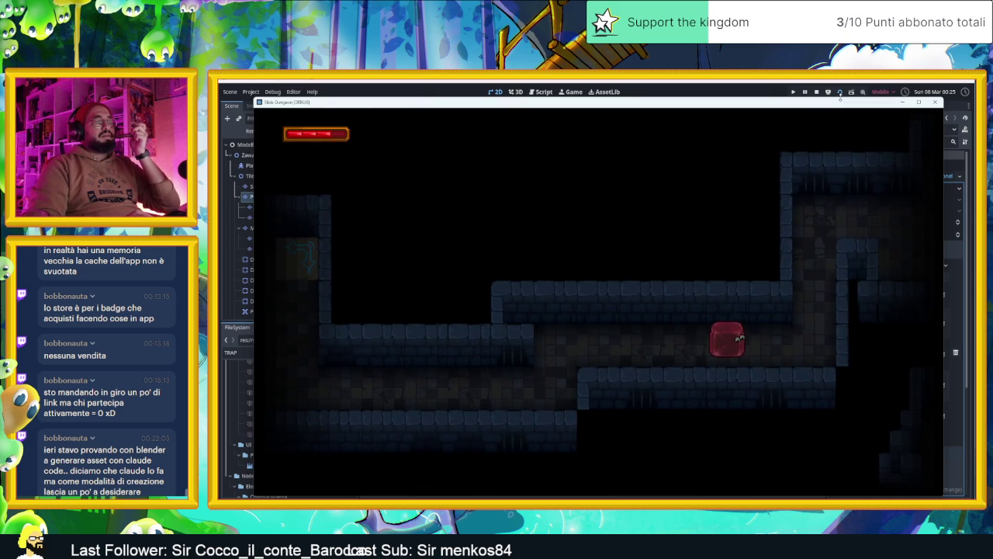
Move the player left, right and up through the rooms using the arrow keys and Space.
key(Right)
key(space)
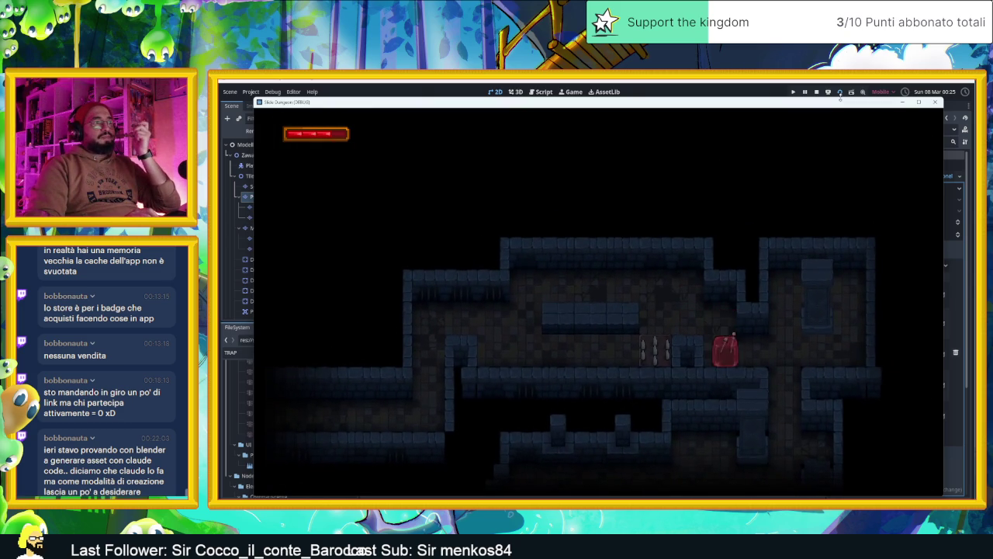
key(Left)
key(space)
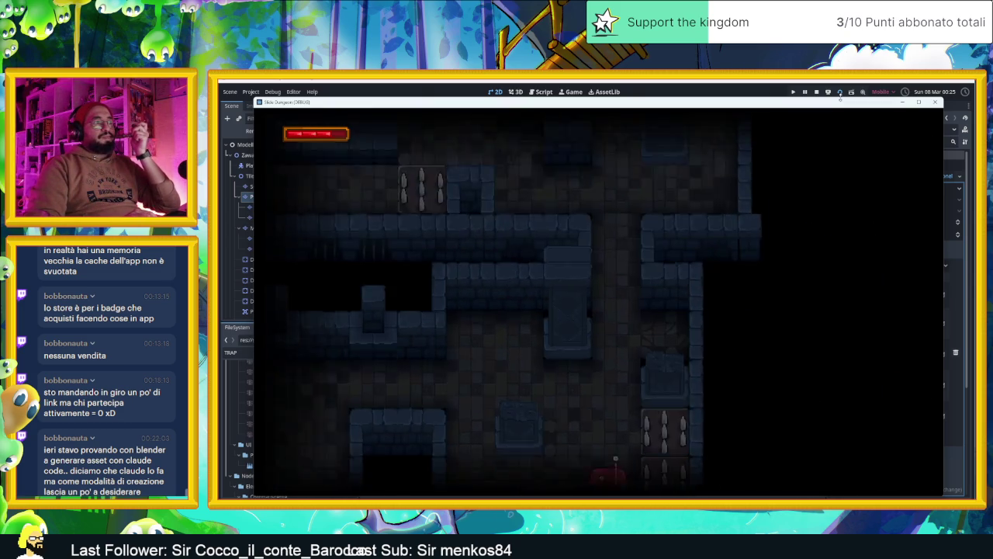
key(Left)
key(space)
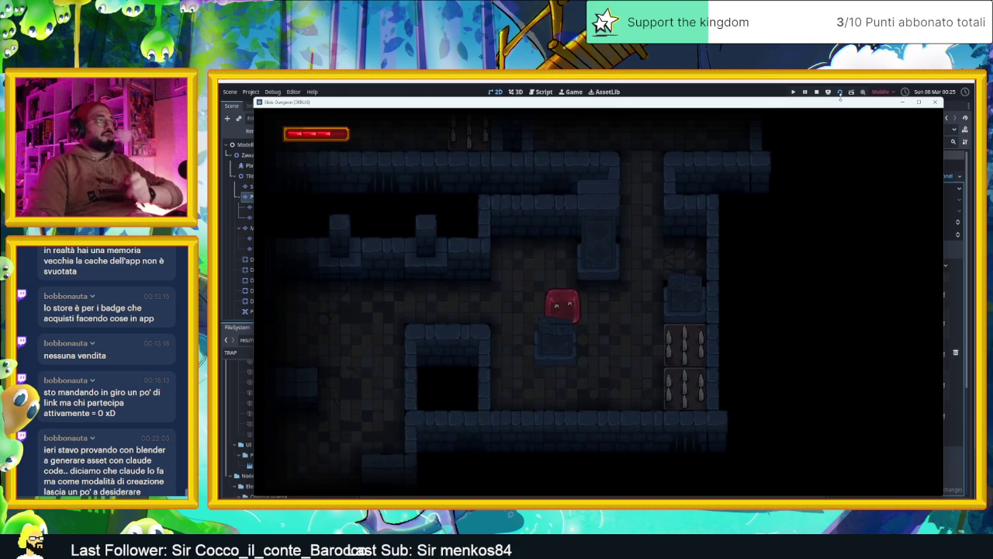
key(Right)
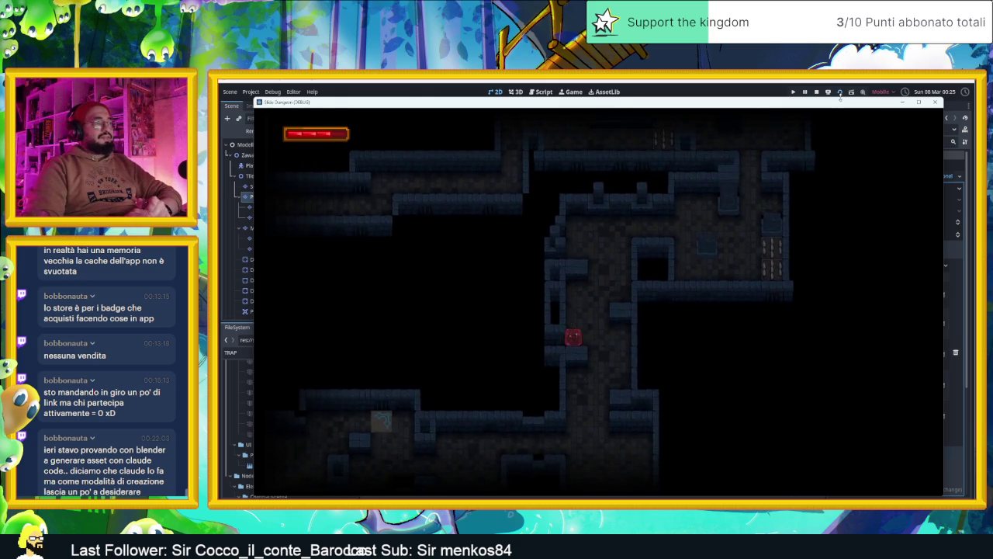
key(Right)
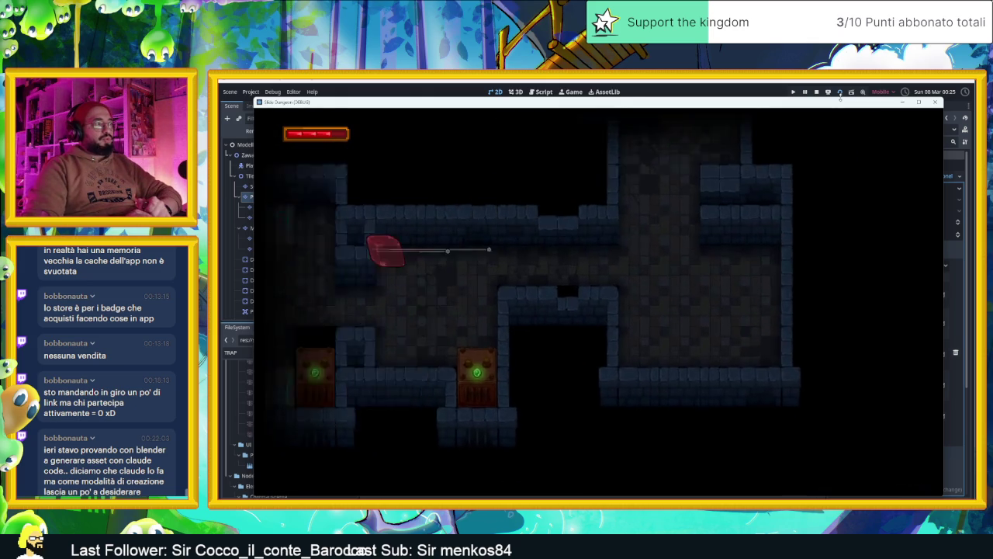
key(Left)
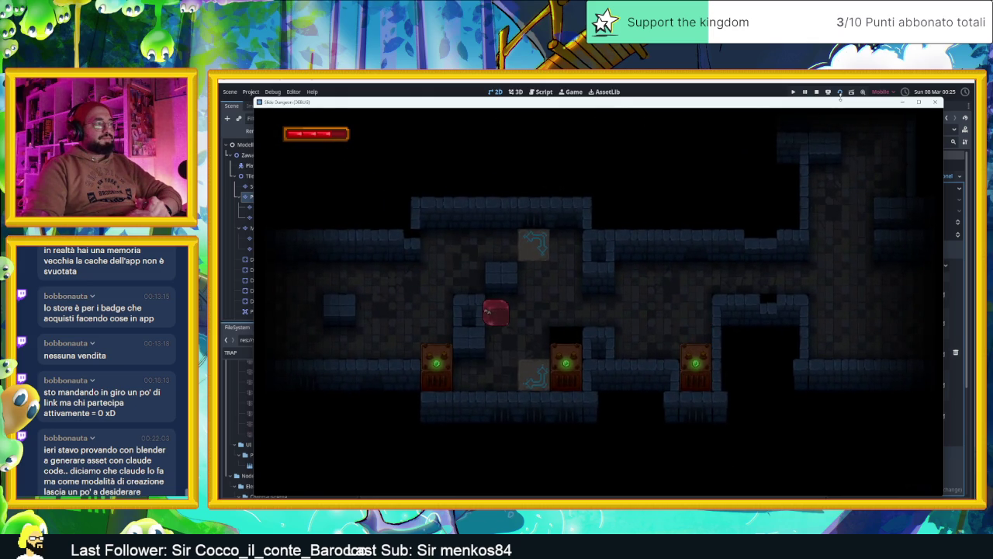
Slide the player around the spike-trap rooms with the arrow keys.
key(Down)
key(Down)
key(Left)
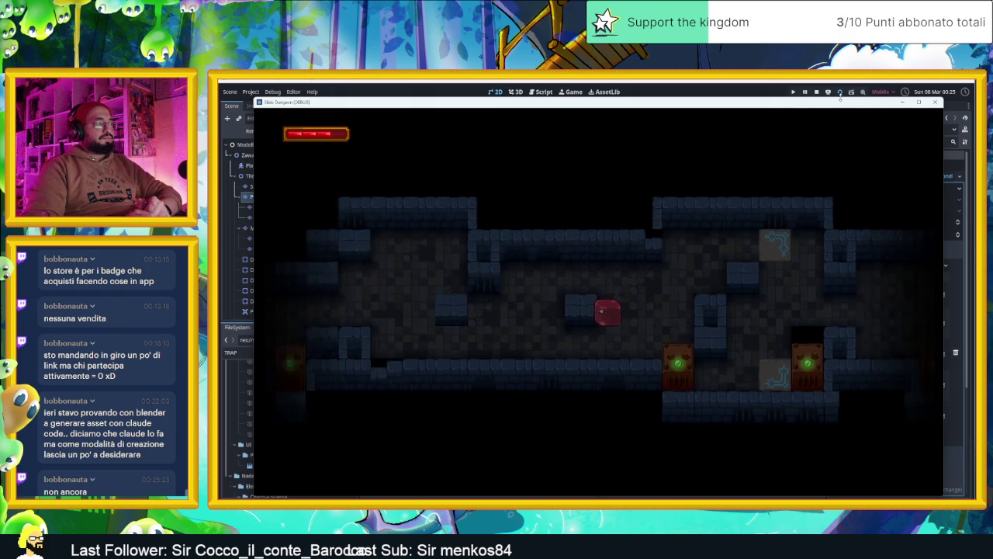
key(Down)
key(Left)
key(Up)
key(Right)
key(Down)
key(Left)
key(Down)
key(Left)
key(Up)
key(Right)
key(Down)
key(Left)
key(Down)
key(Left)
key(Up)
key(Down)
key(Left)
key(Up)
key(Right)
Steer the player left along the new corridor, then stop the playtest with F8.
key(Up)
key(Left)
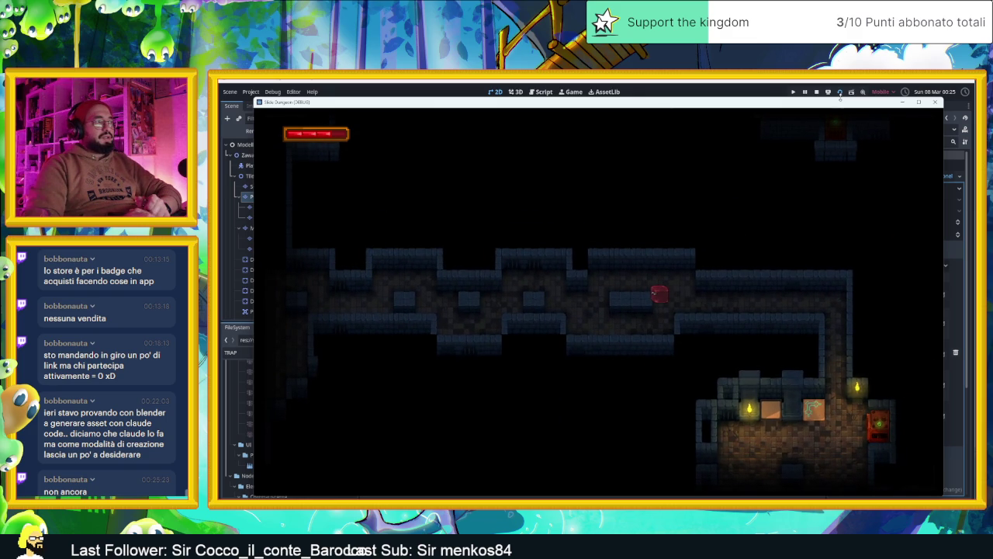
key(Left)
key(Up)
key(Left)
key(Down)
key(Left)
key(Left)
key(Up)
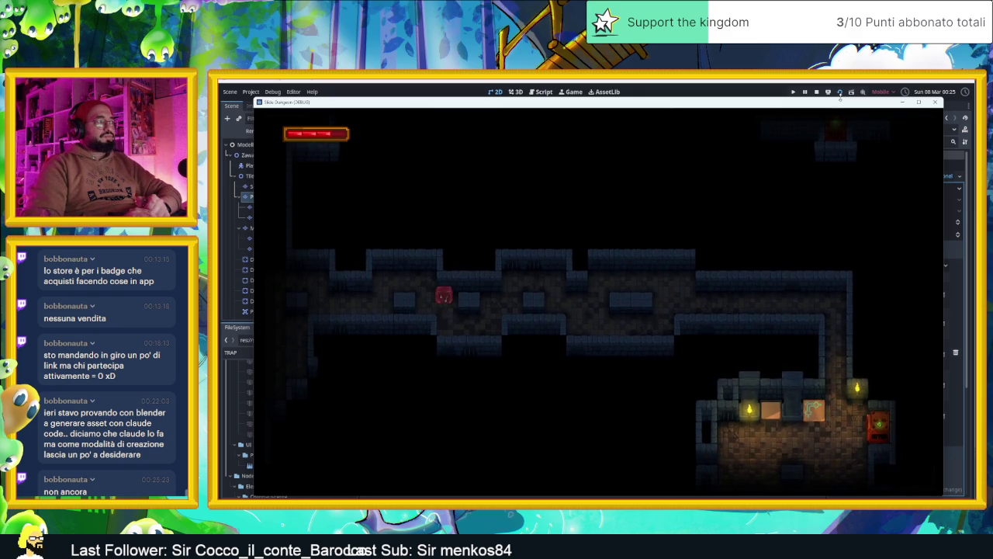
key(Up)
key(Left)
key(Down)
key(Left)
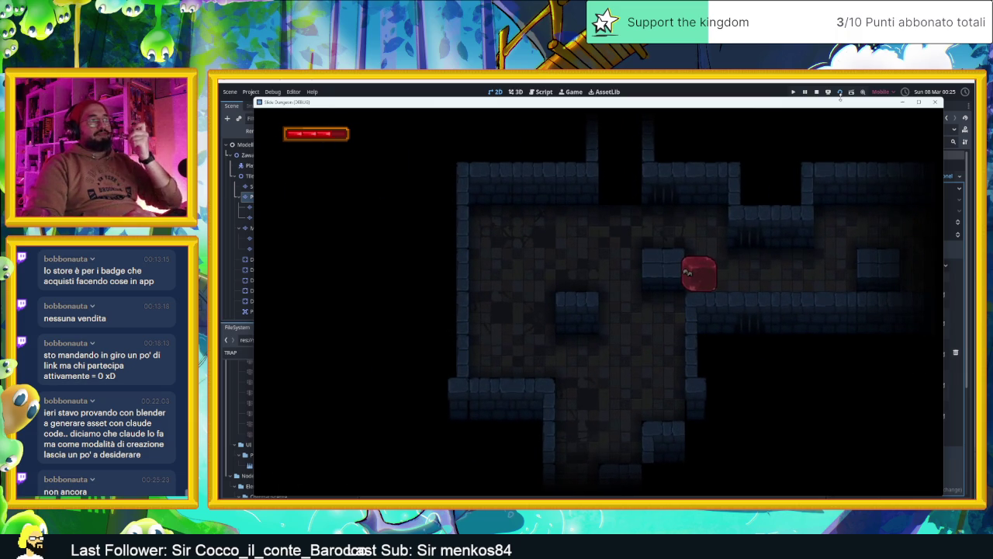
key(Up)
key(Left)
key(Down)
key(Right)
key(Up)
key(Left)
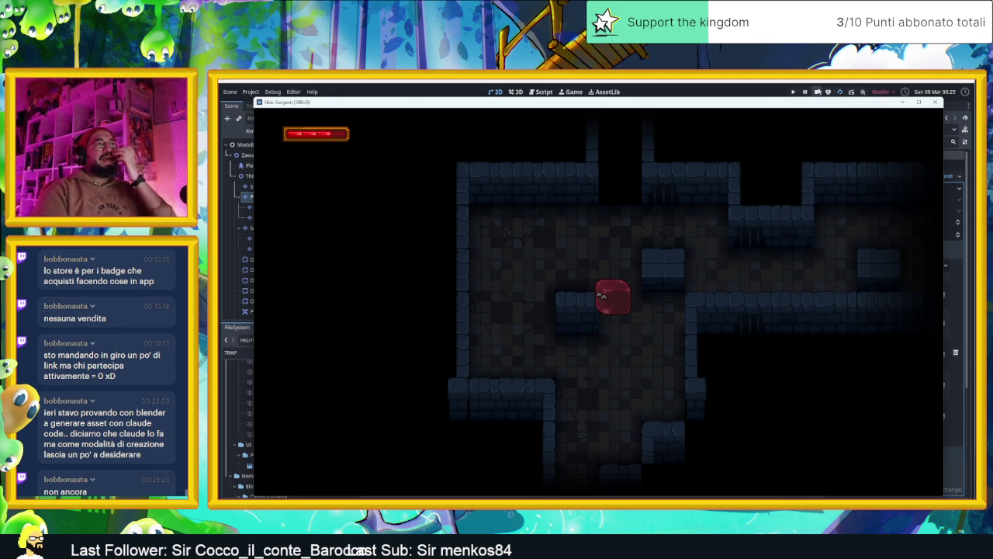
key(F8)
scroll(710, 248, up, 6)
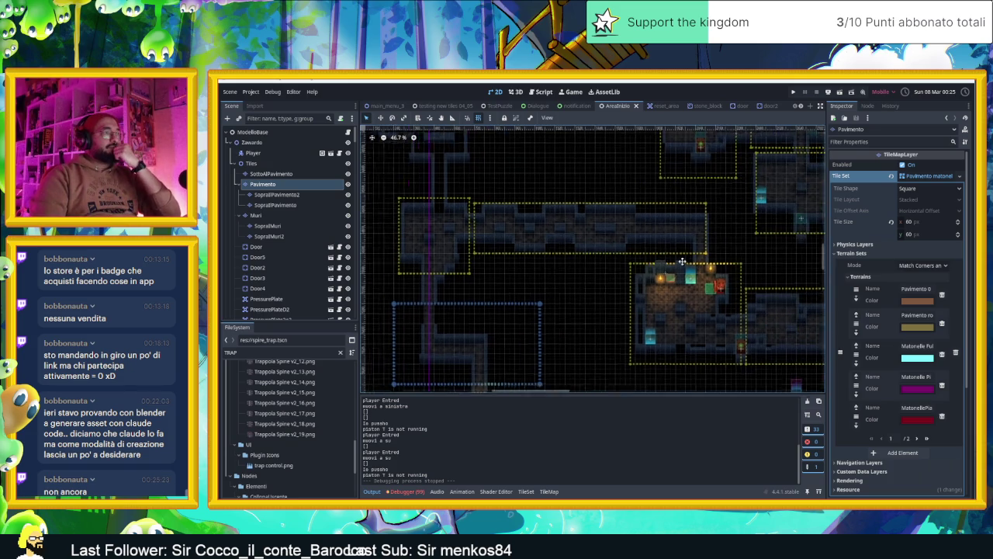
Hide CameraNodeContainer's yellow outlines with its eye icon and switch to Chrome.
scroll(285, 199, down, 10)
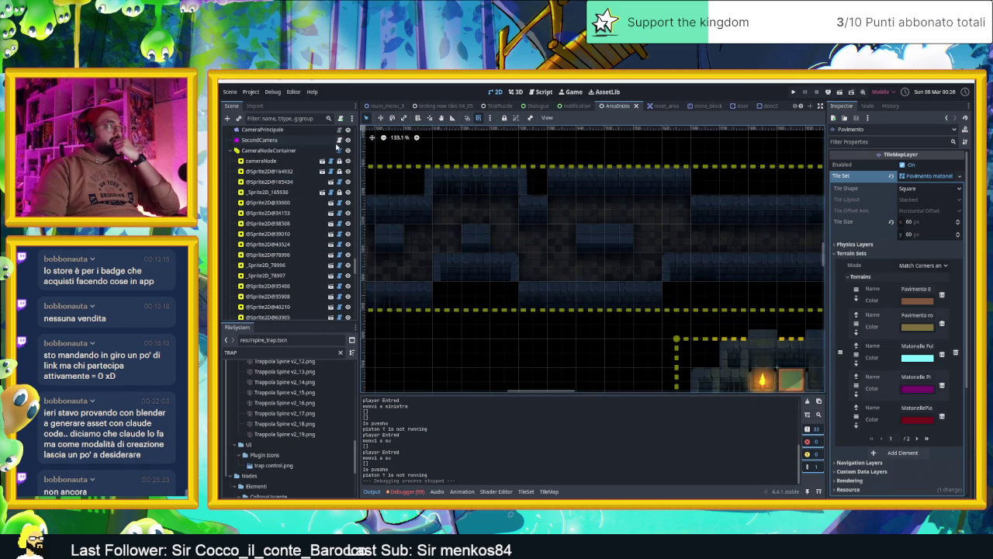
click(347, 150)
scroll(640, 262, up, 3)
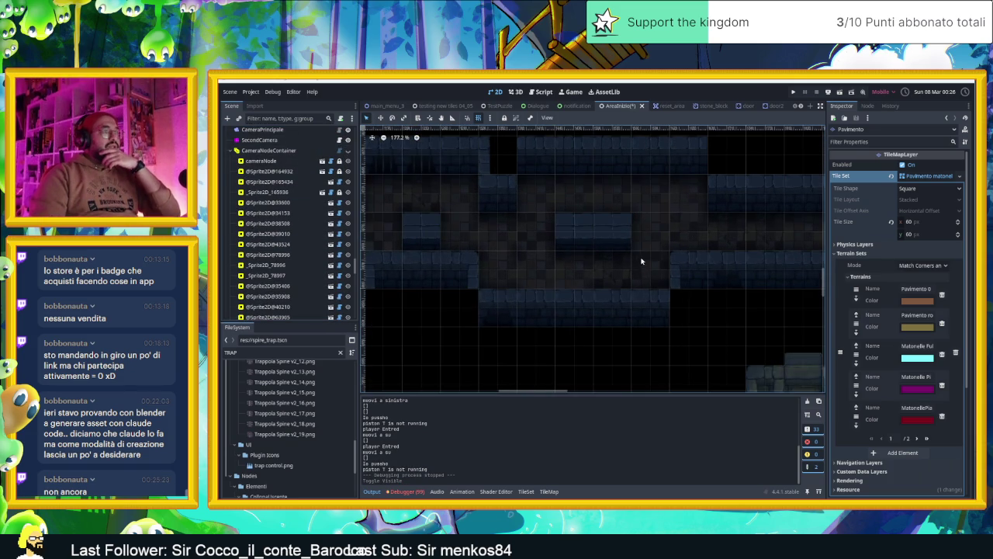
key(alt+Tab)
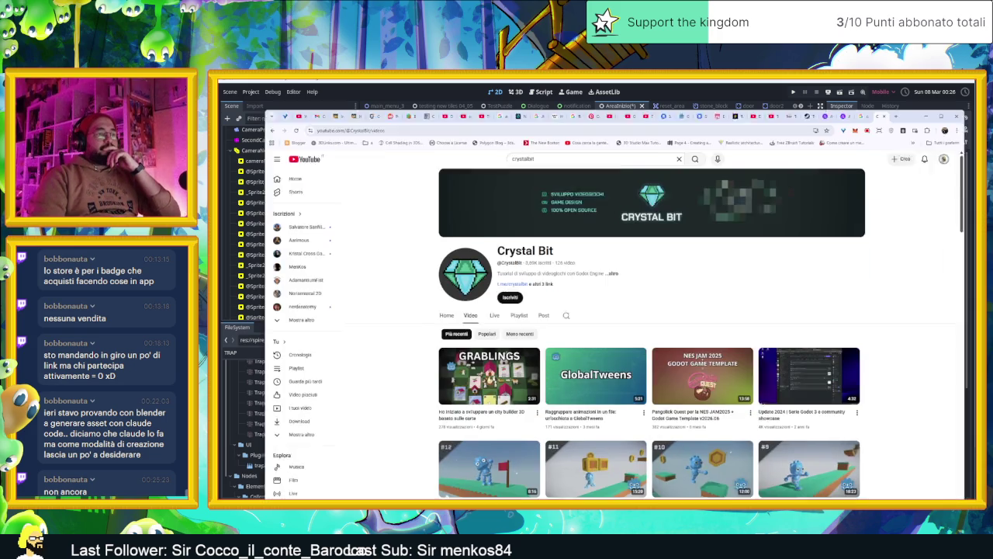
Search Google for 'meshy ai' in a new tab and open the sponsored Meshy result.
click(900, 83)
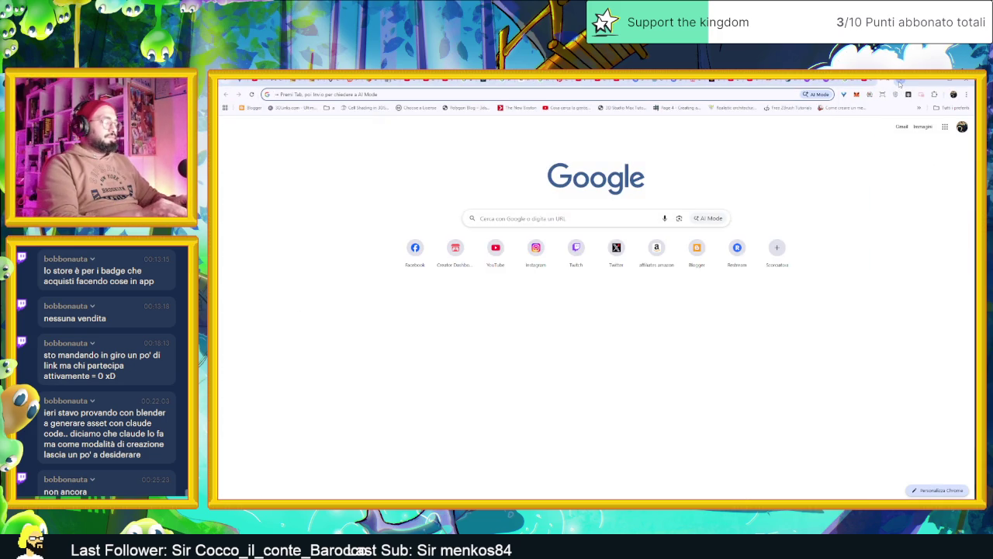
text(meshy ai)
key(Return)
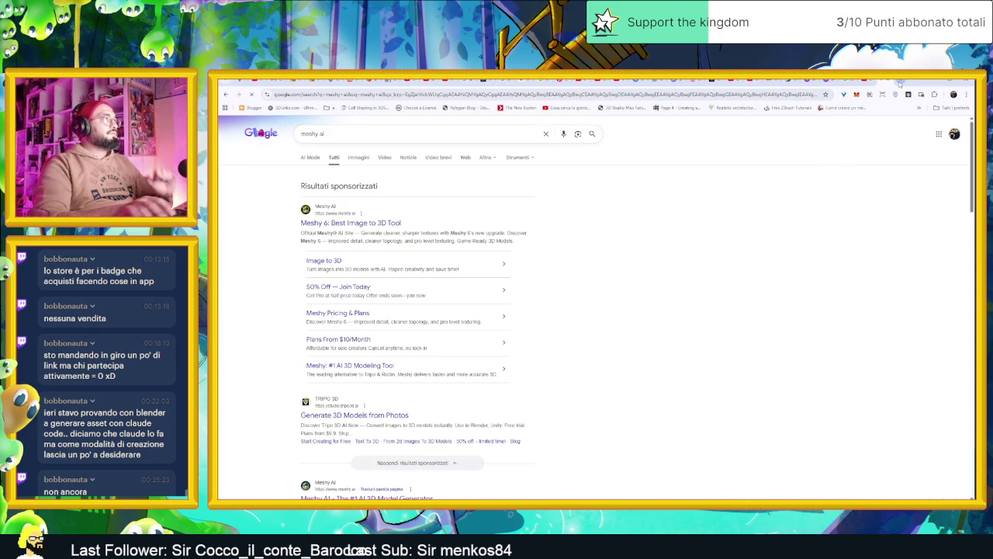
click(359, 223)
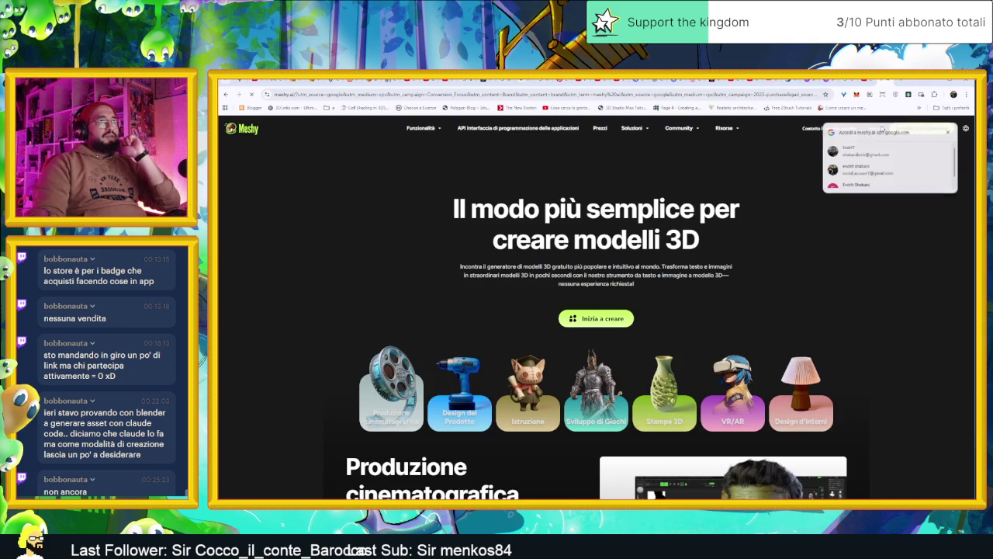
Sign in with the Google account, dismiss the promo, and browse the Le mie Risorse asset list.
click(851, 152)
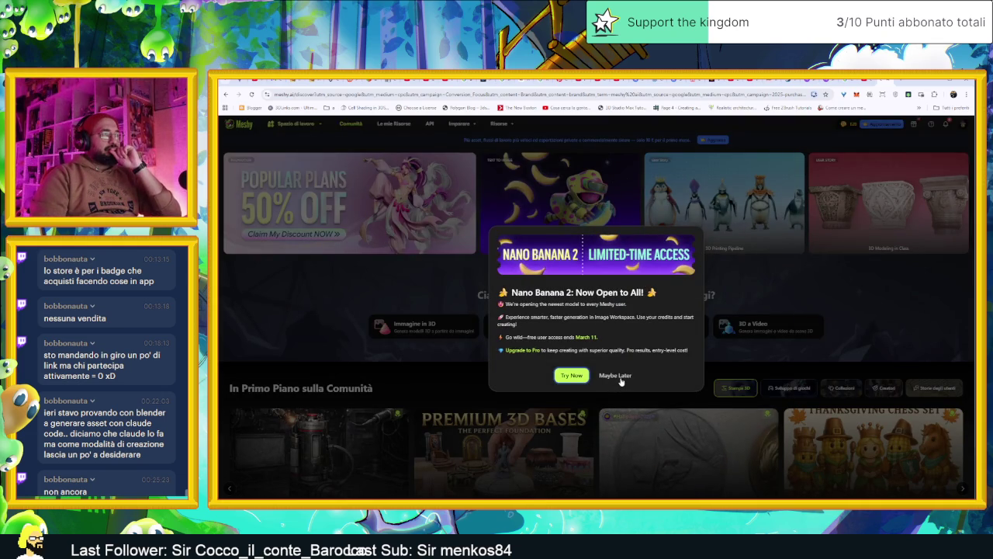
click(620, 378)
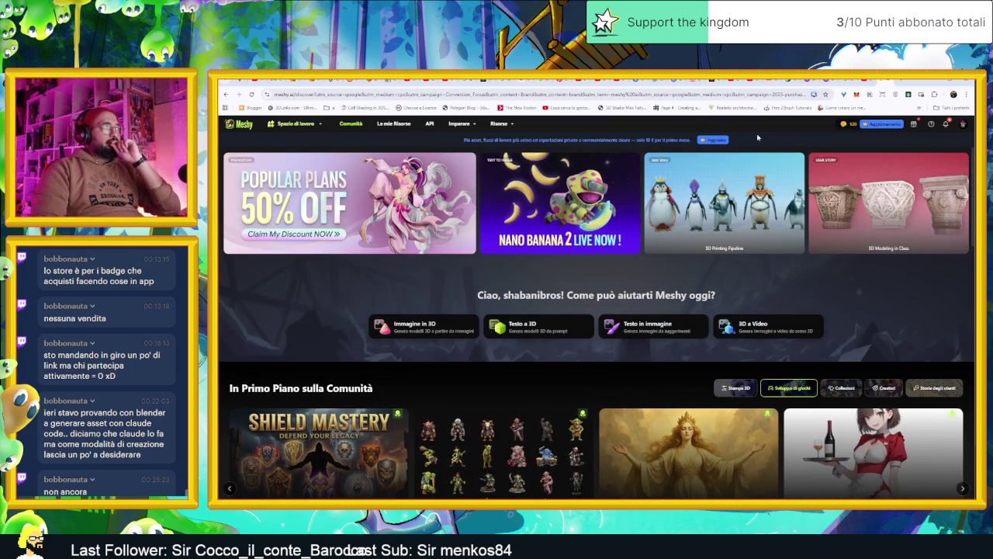
click(393, 123)
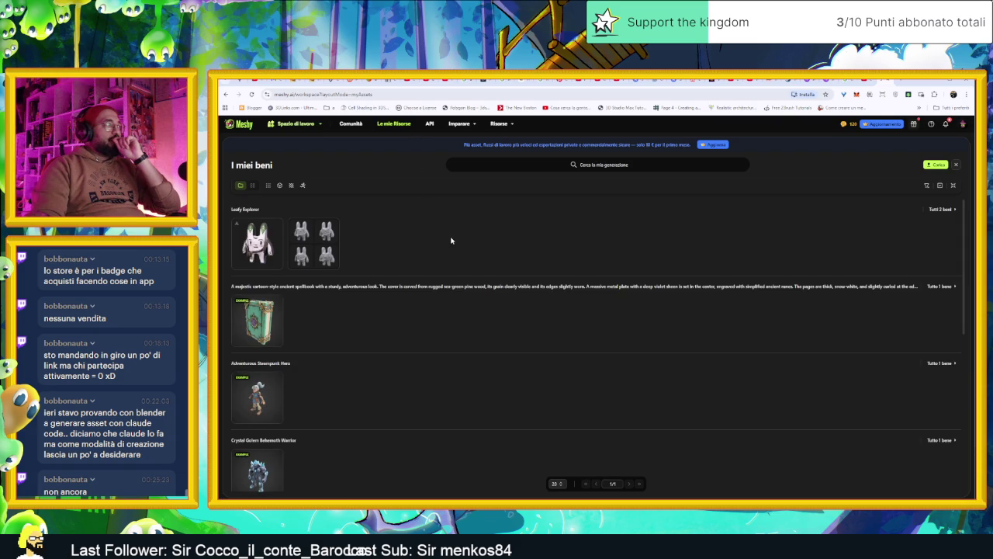
scroll(437, 240, down, 2)
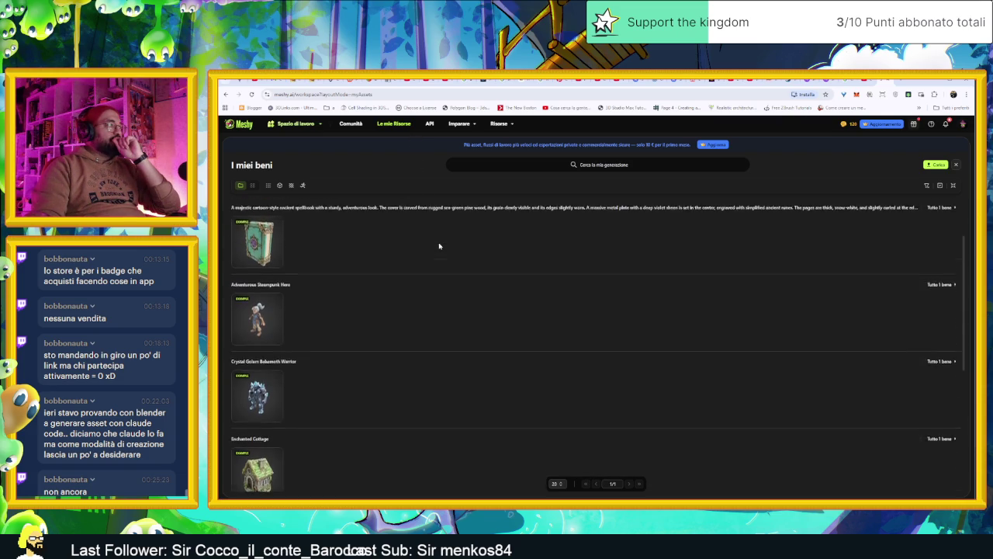
scroll(434, 246, down, 4)
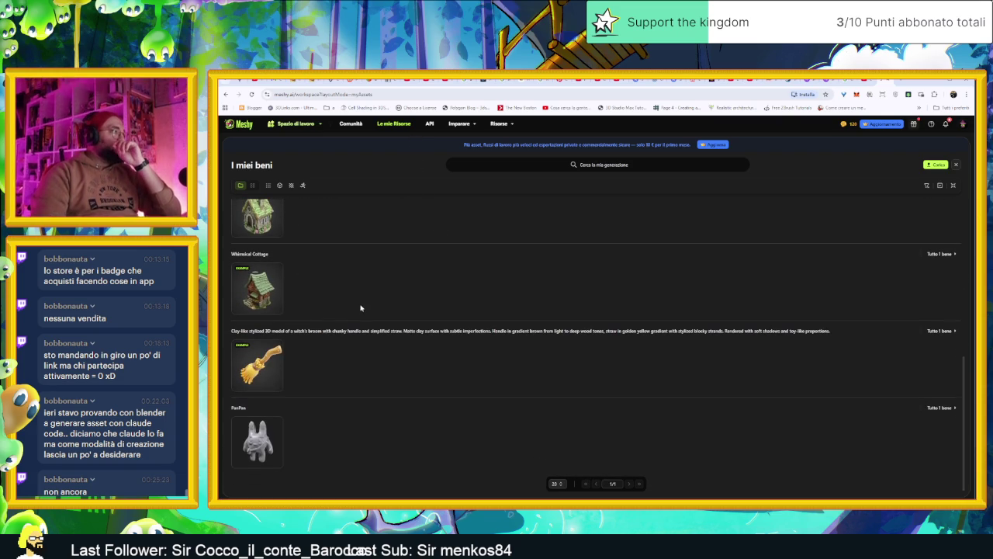
scroll(333, 308, up, 6)
mouse_move(318, 240)
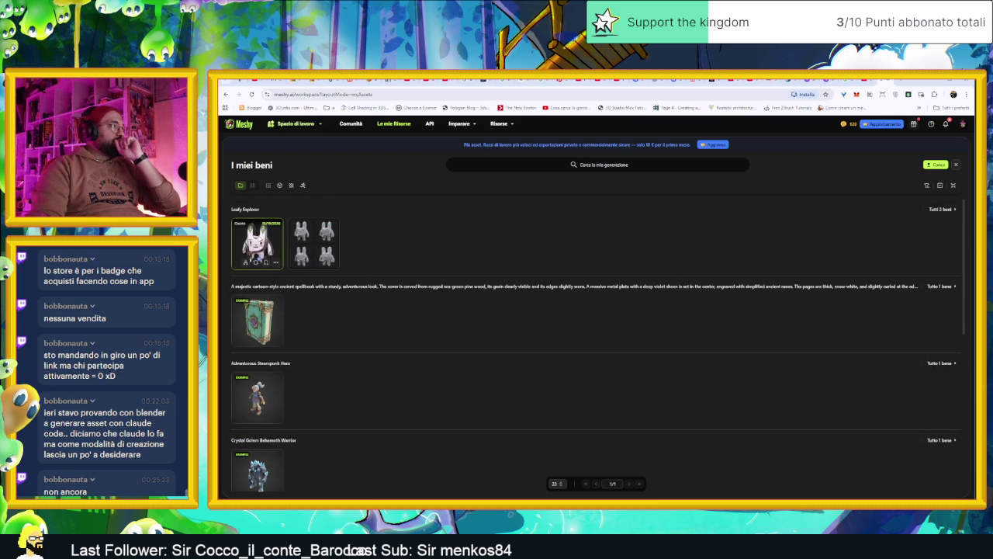
Open the Leafy Explorer drafts in the Meshy workspace.
click(315, 240)
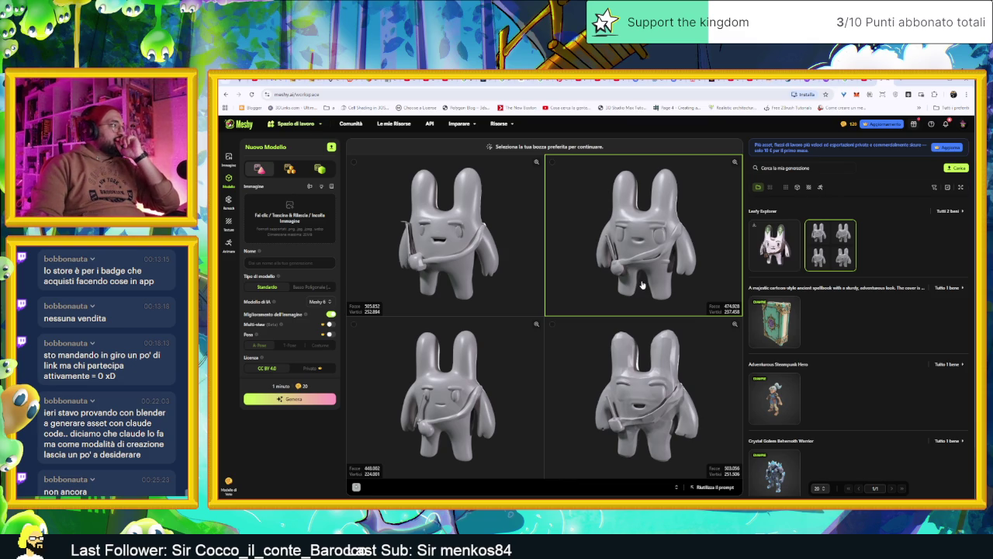
scroll(836, 416, down, 1)
scroll(836, 416, up, 1)
Load the textured Leafy Explorer model, orbit it, then load the PanPan model.
click(774, 245)
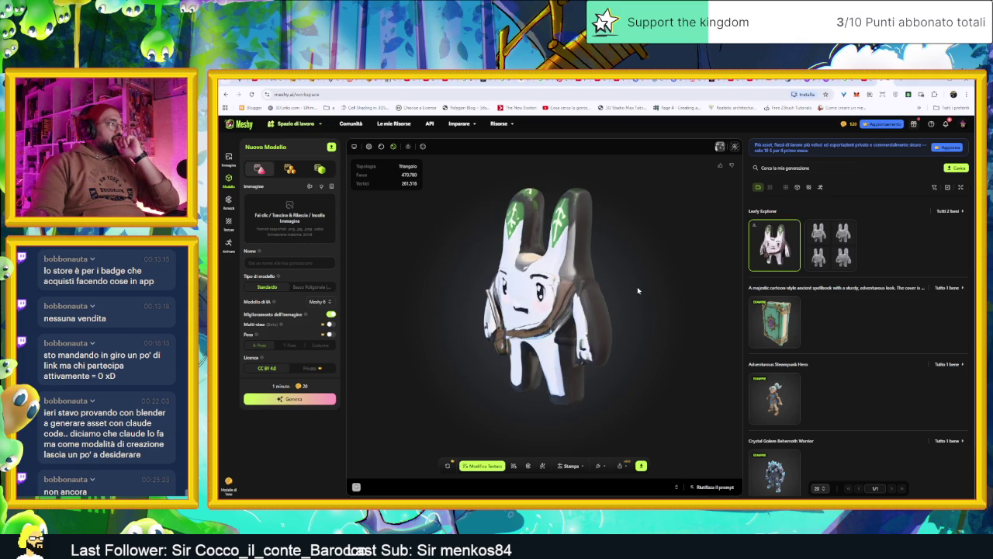
mouse_move(469, 315)
mouse_down()
mouse_move(603, 315)
mouse_move(512, 315)
mouse_move(393, 296)
mouse_up()
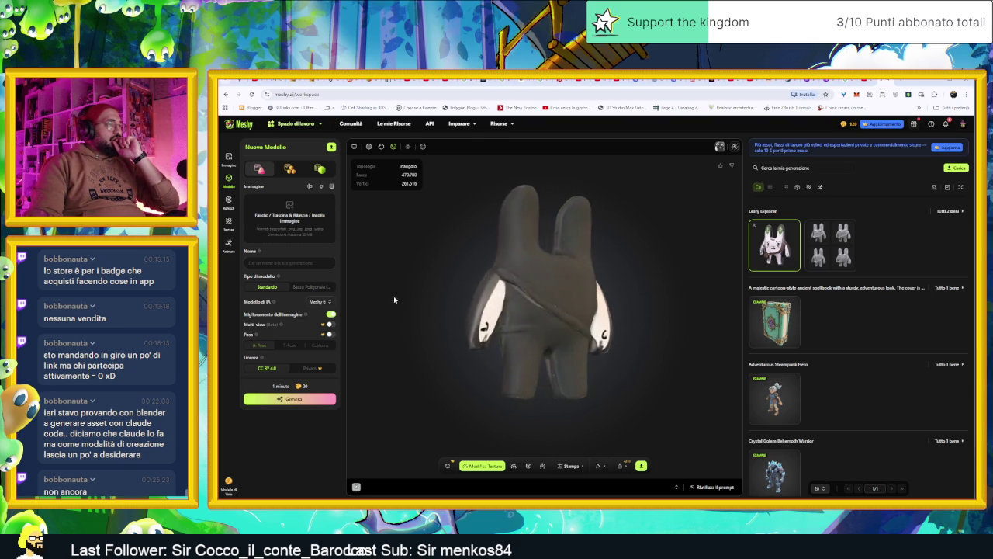
scroll(894, 381, down, 10)
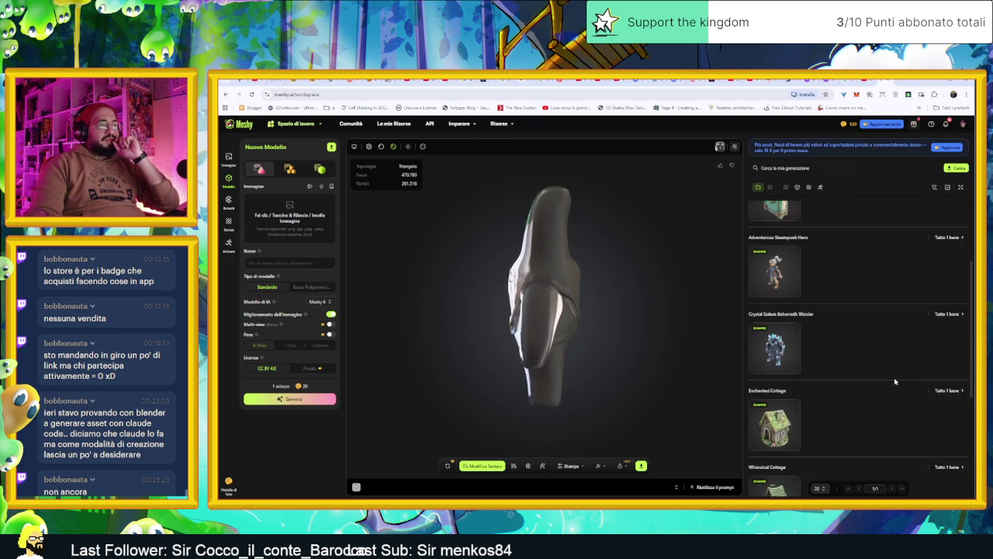
click(753, 450)
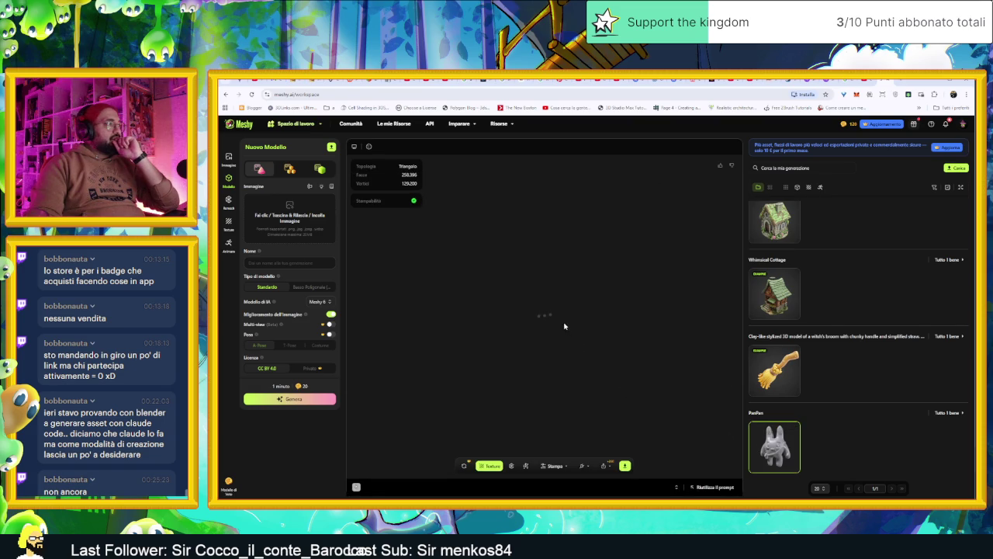
mouse_move(546, 319)
mouse_down()
mouse_move(608, 319)
mouse_move(481, 314)
mouse_move(594, 322)
mouse_up()
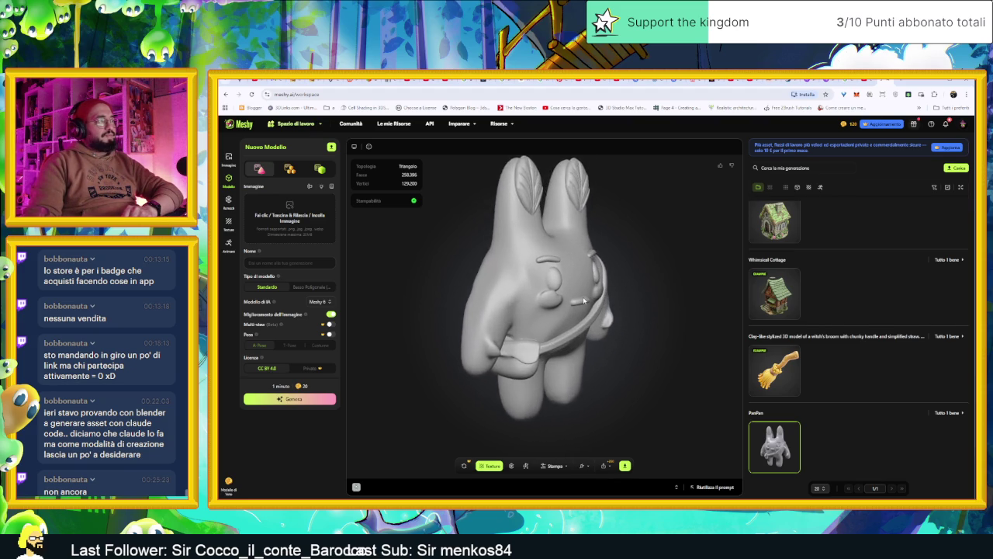
scroll(584, 301, up, 3)
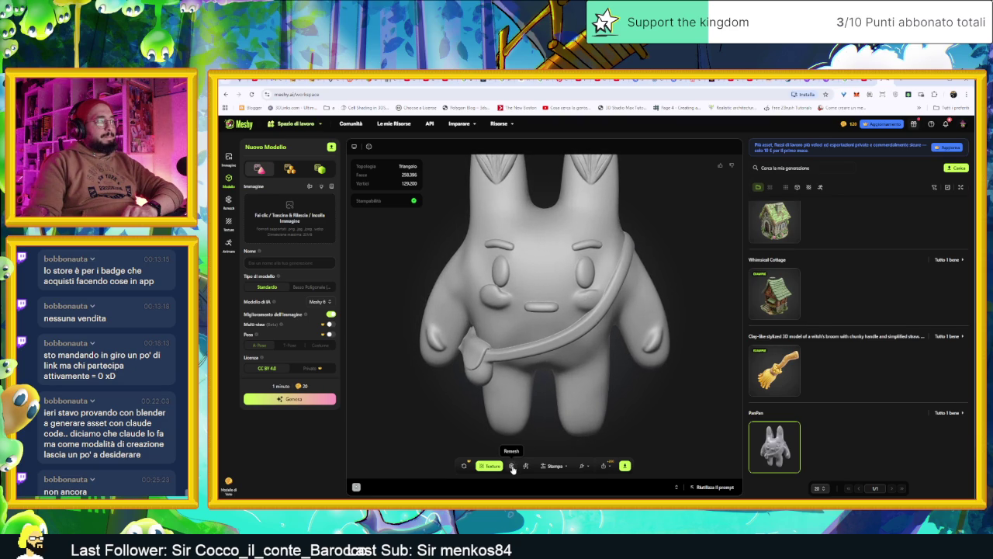
click(625, 466)
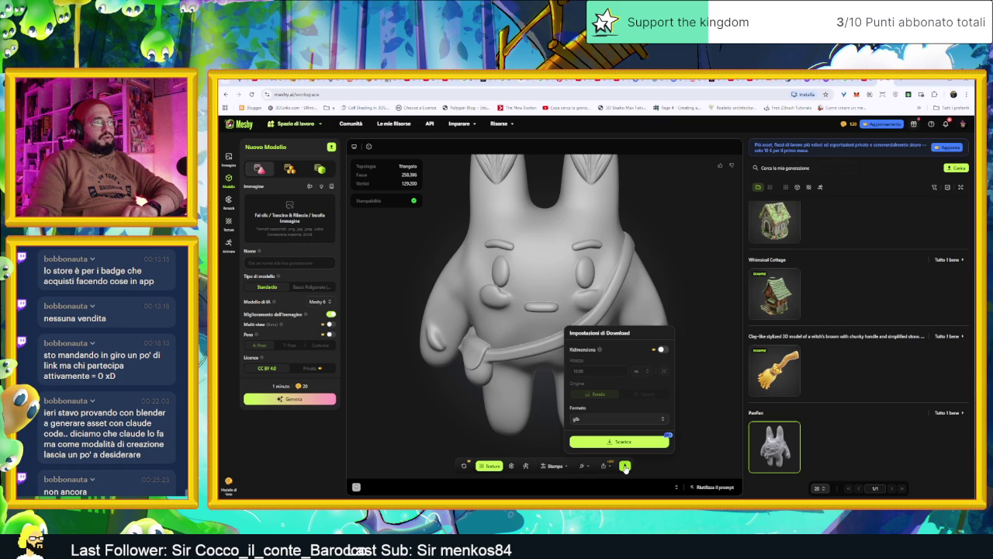
click(625, 467)
click(626, 466)
click(625, 466)
click(625, 465)
click(612, 420)
click(582, 337)
click(613, 419)
click(588, 349)
click(597, 419)
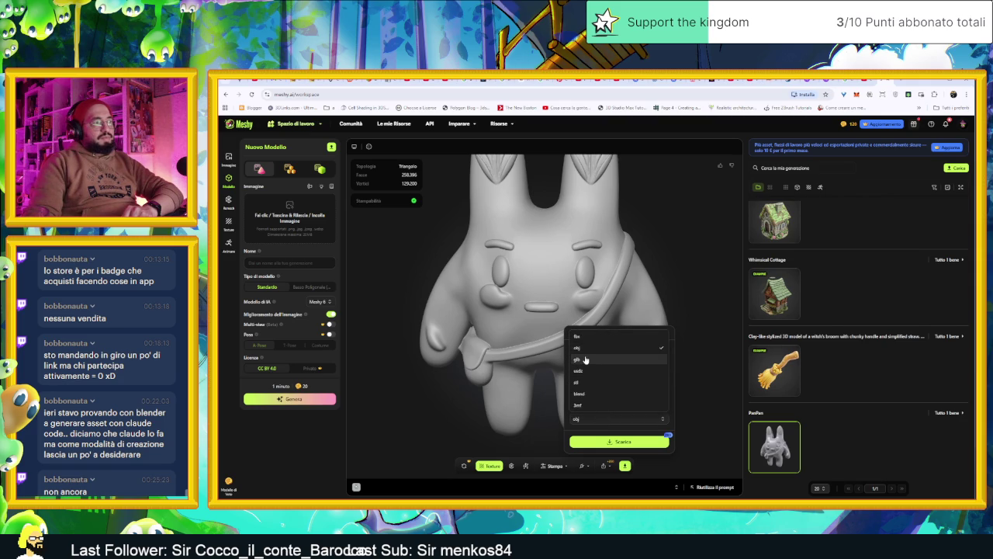
click(585, 359)
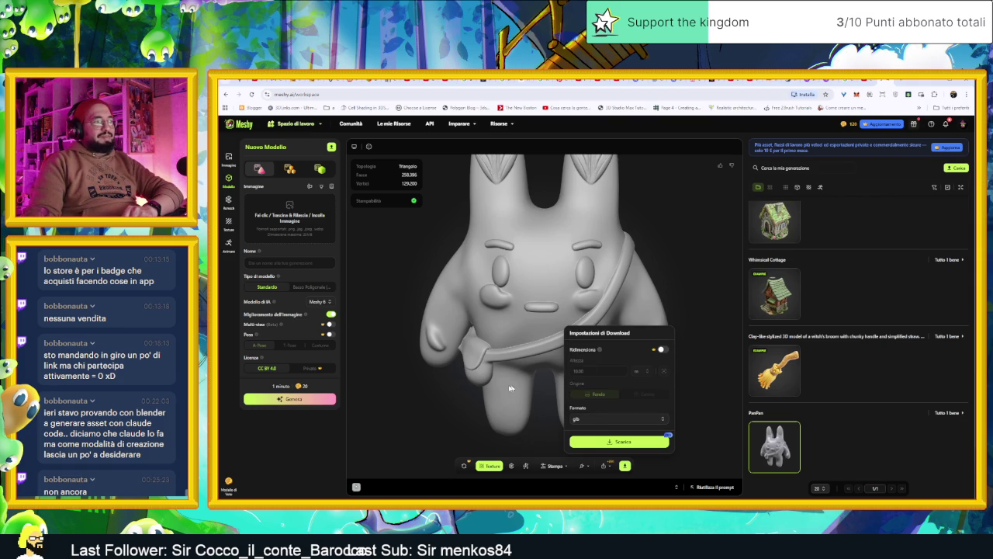
click(511, 388)
mouse_move(620, 343)
mouse_down()
mouse_move(588, 298)
mouse_move(546, 304)
mouse_move(477, 281)
mouse_move(627, 308)
mouse_up()
scroll(605, 303, down, 3)
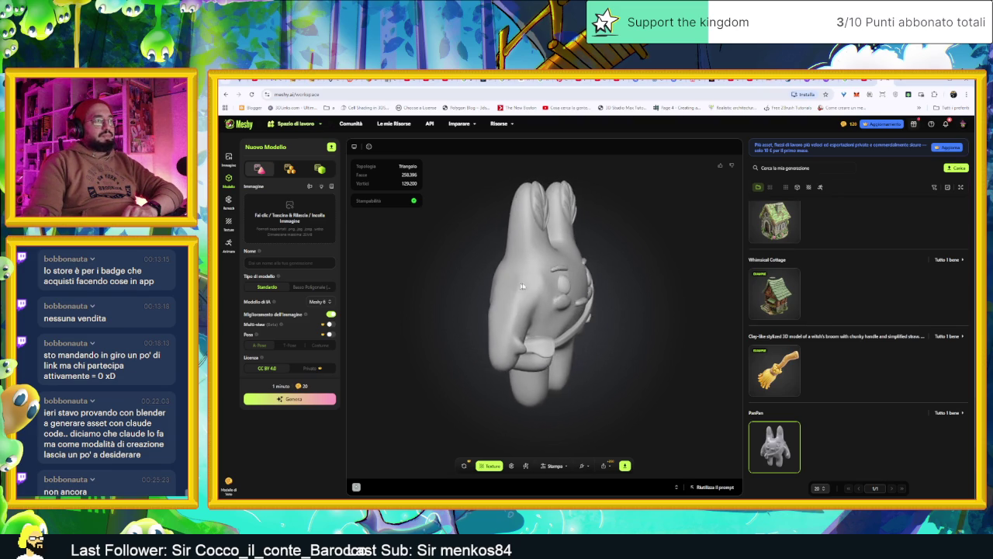
scroll(522, 286, up, 3)
scroll(532, 294, down, 3)
scroll(776, 295, up, 5)
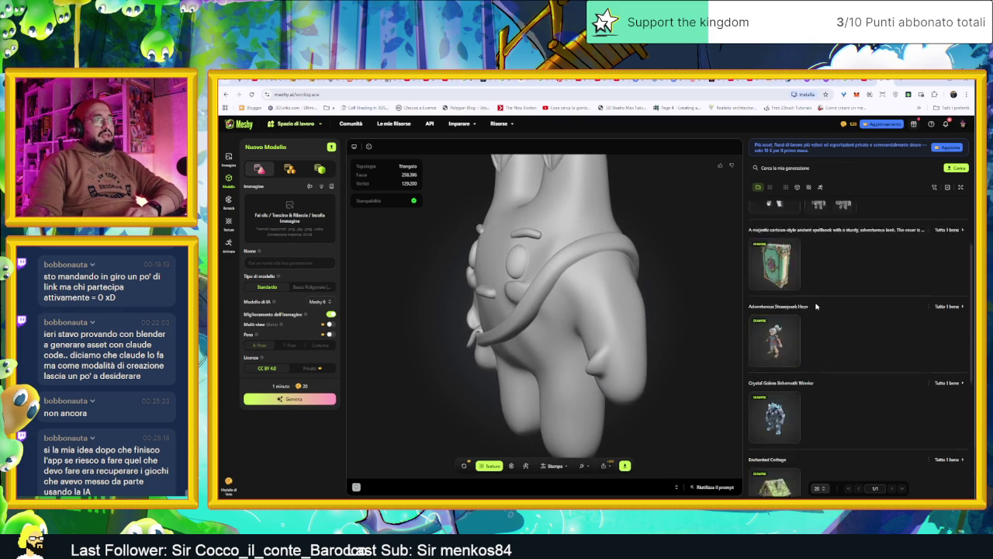
click(774, 247)
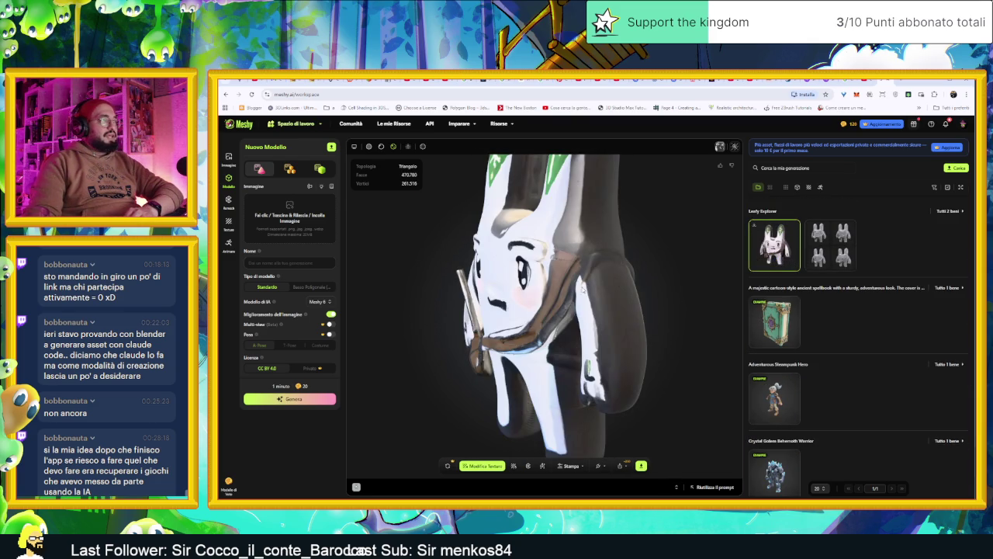
Show the four Leafy Explorer drafts and load PanPan into the viewer.
click(830, 244)
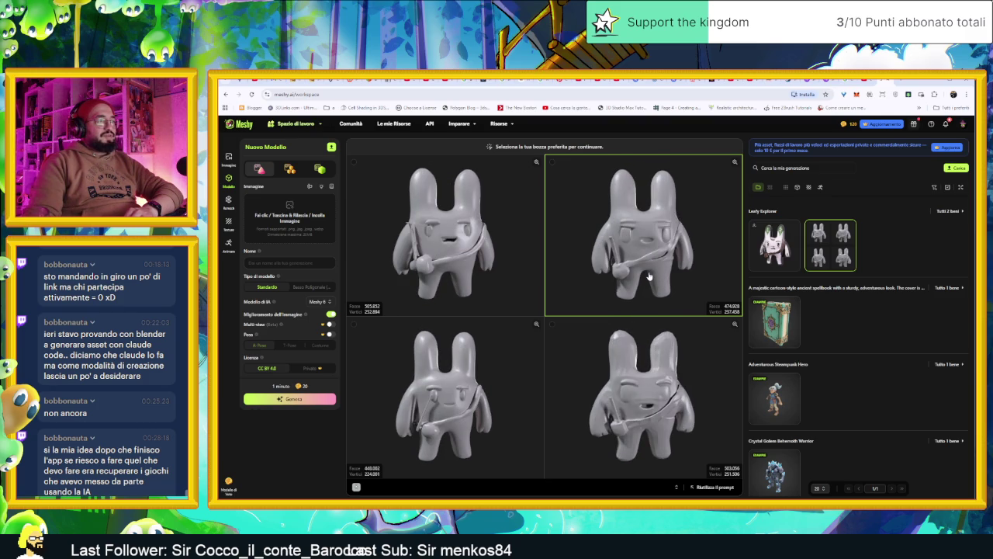
scroll(783, 434, down, 5)
mouse_move(769, 467)
click(773, 449)
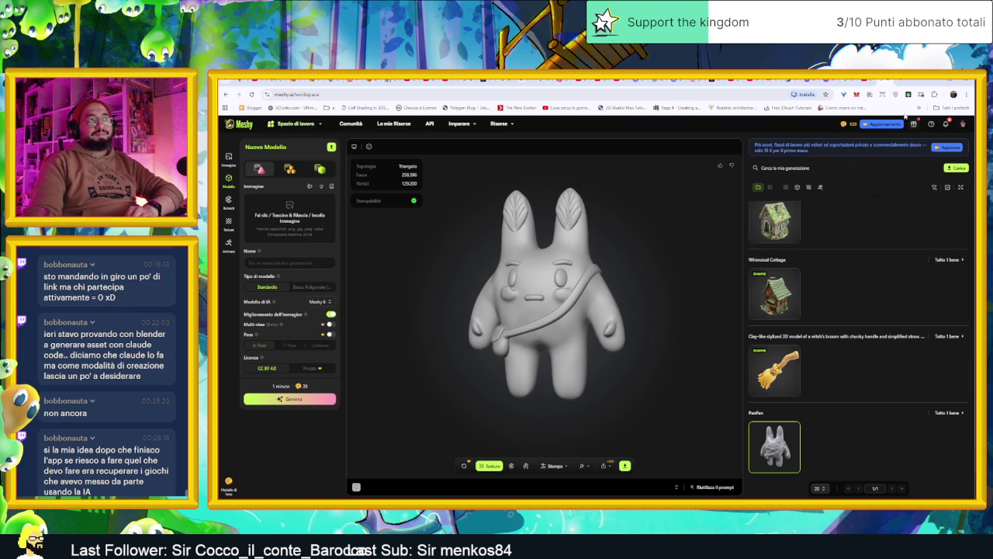
Check notifications, switch to the YouTube tab, briefly show Godot, then bring up Discord.
click(944, 123)
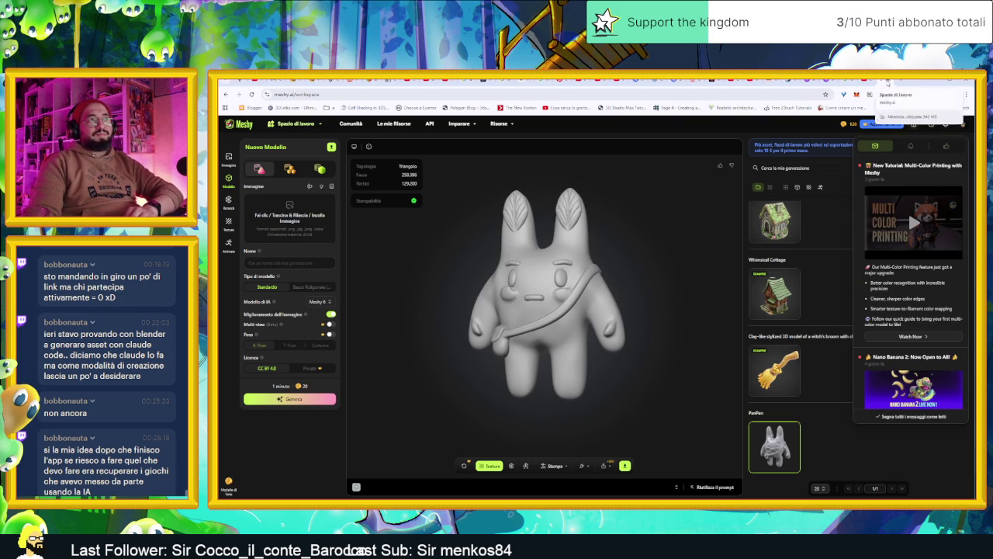
click(885, 81)
key(alt+Tab)
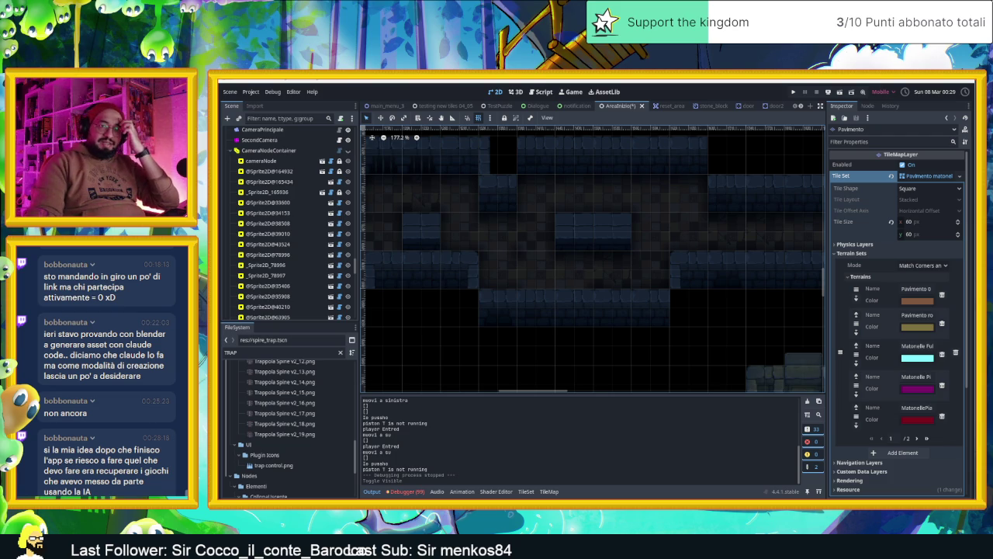
key(alt+Tab)
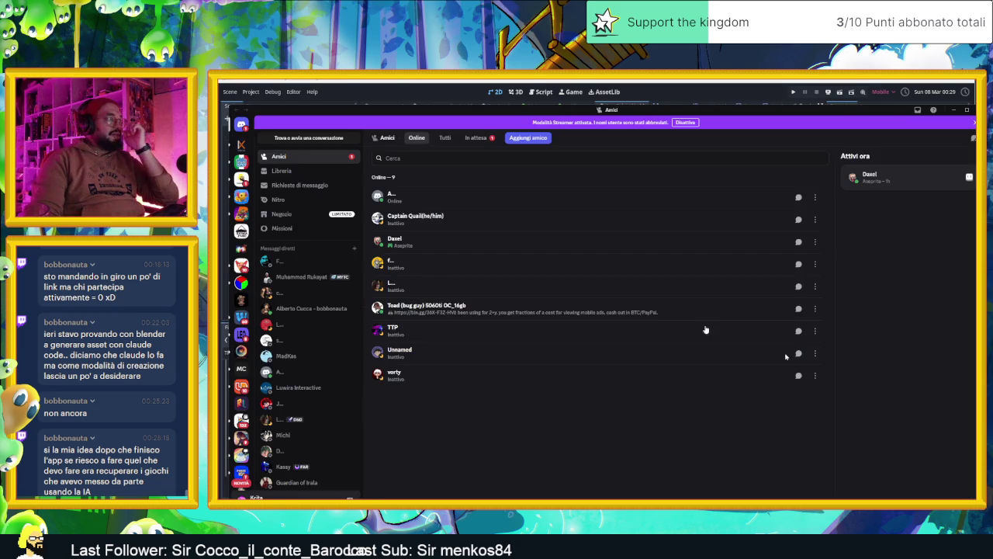
Browse the Yellow Hat Games channels and settle on slide-dungeon.
click(241, 183)
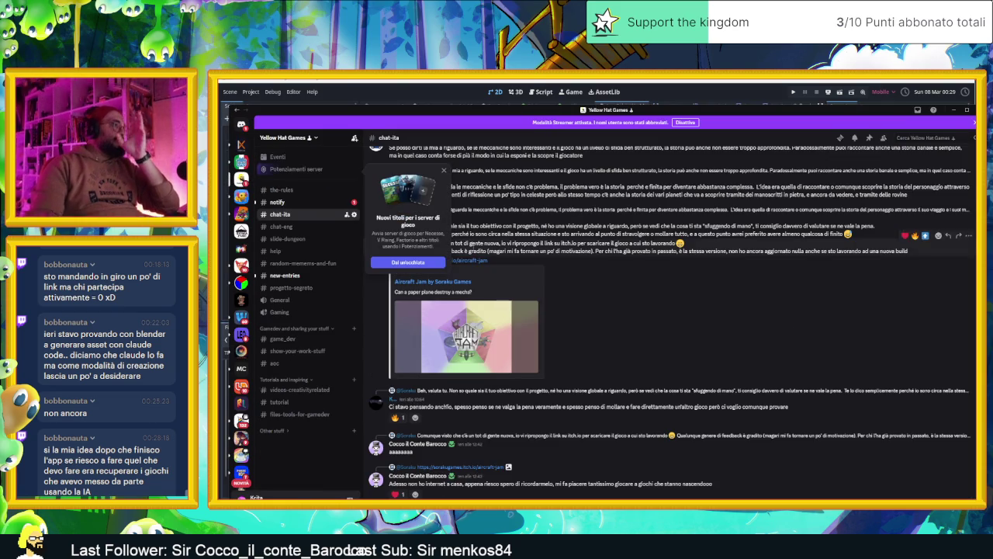
click(301, 238)
click(281, 274)
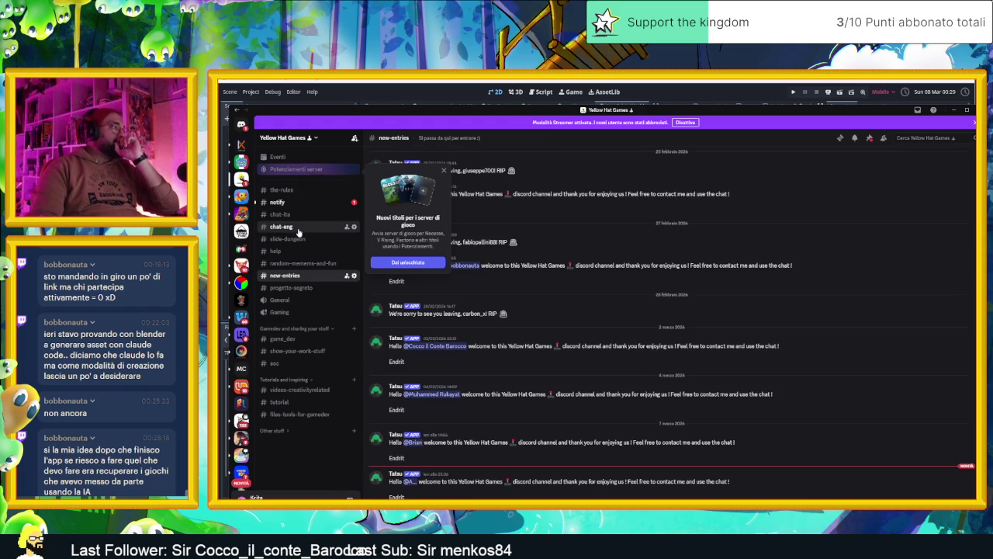
click(298, 231)
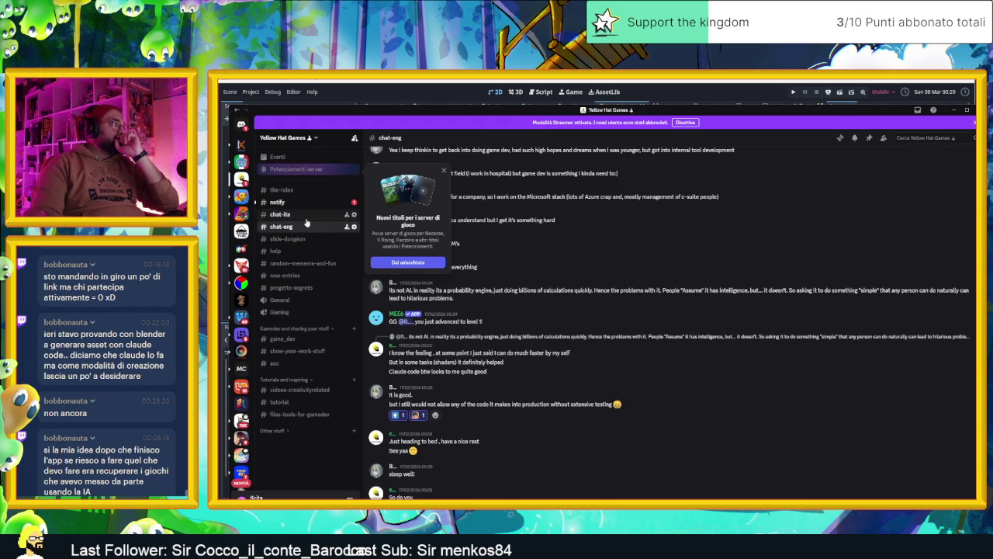
click(299, 238)
Close the Nuovi titoli popup, scroll up, and enlarge the character drawing.
scroll(543, 283, up, 3)
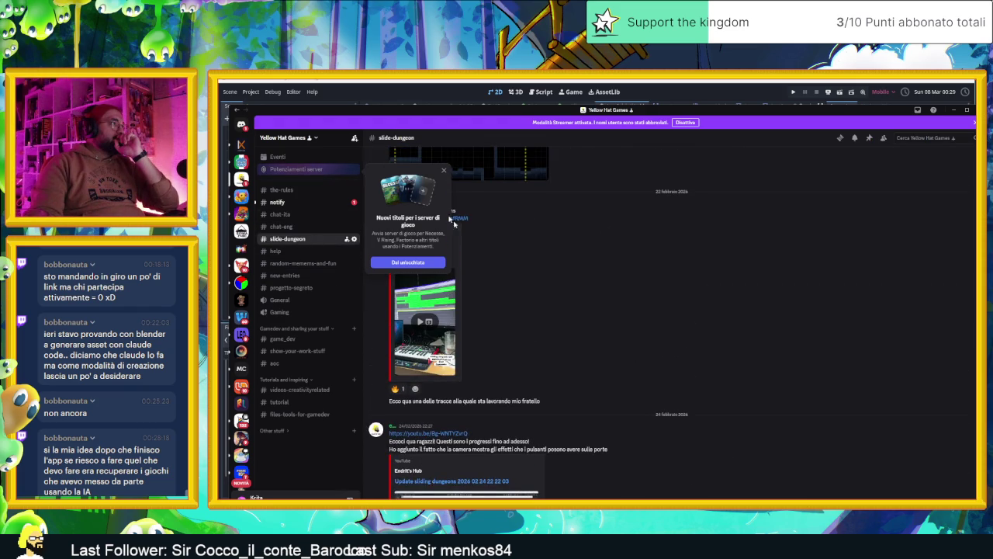
click(444, 171)
scroll(554, 255, up, 10)
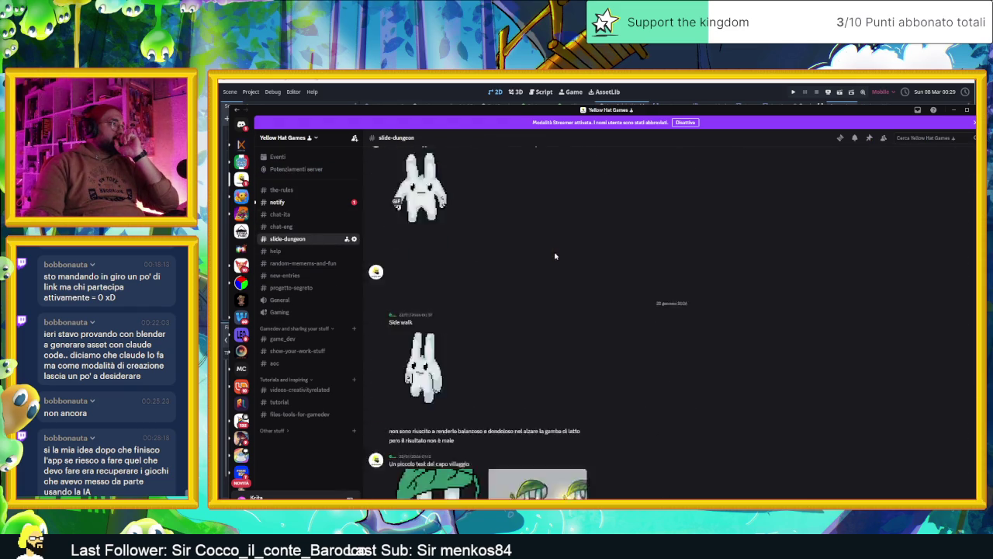
scroll(555, 255, up, 3)
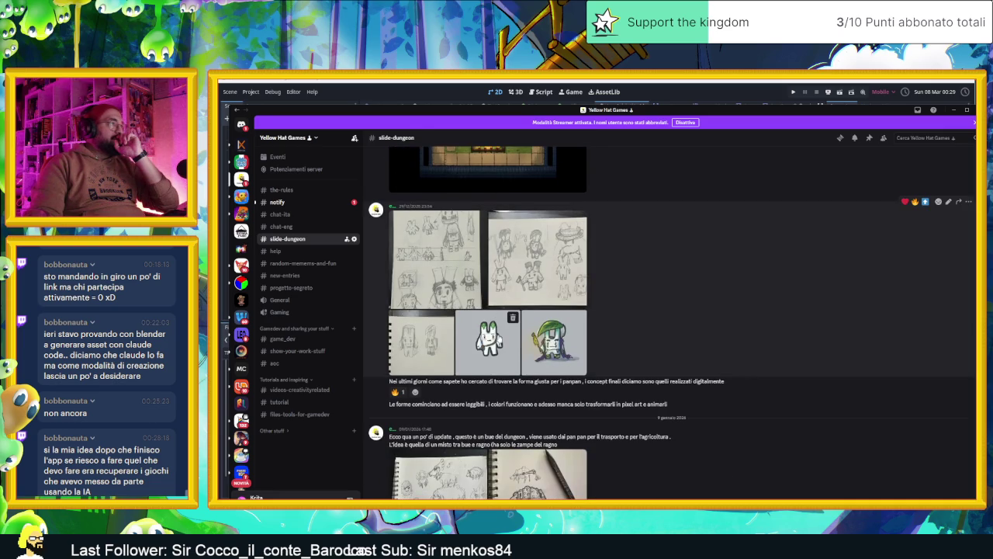
click(498, 338)
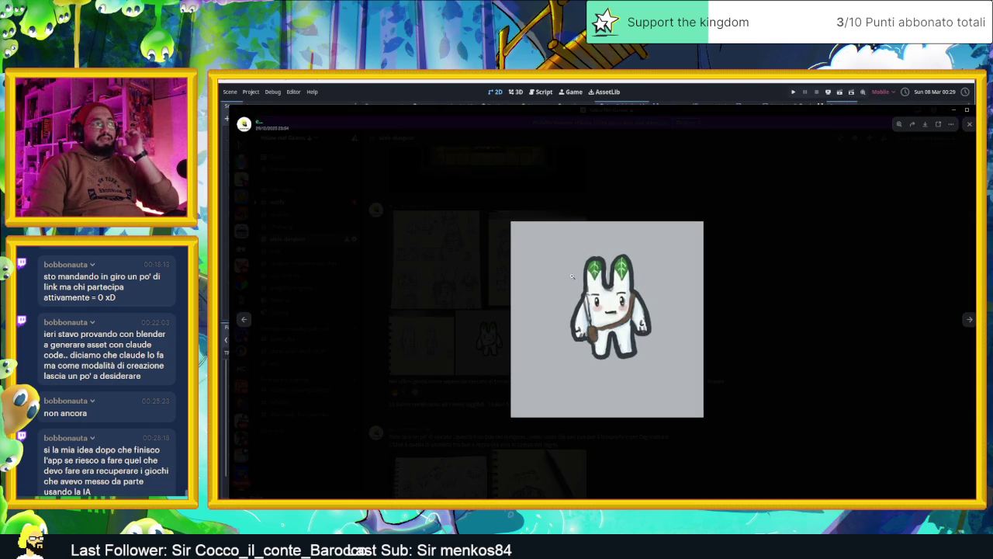
Zoom the character drawing in and out, close the viewer, and minimize Discord.
click(572, 276)
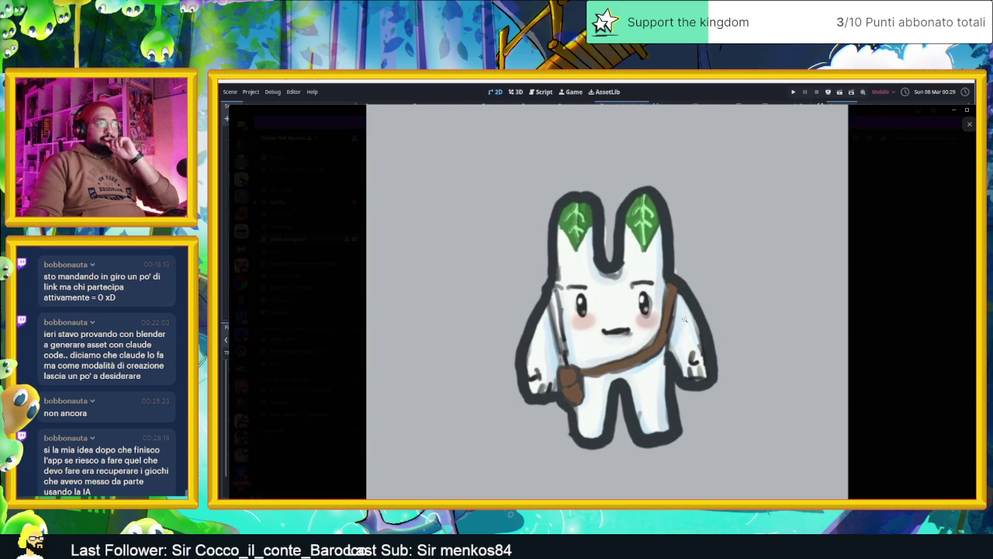
click(684, 319)
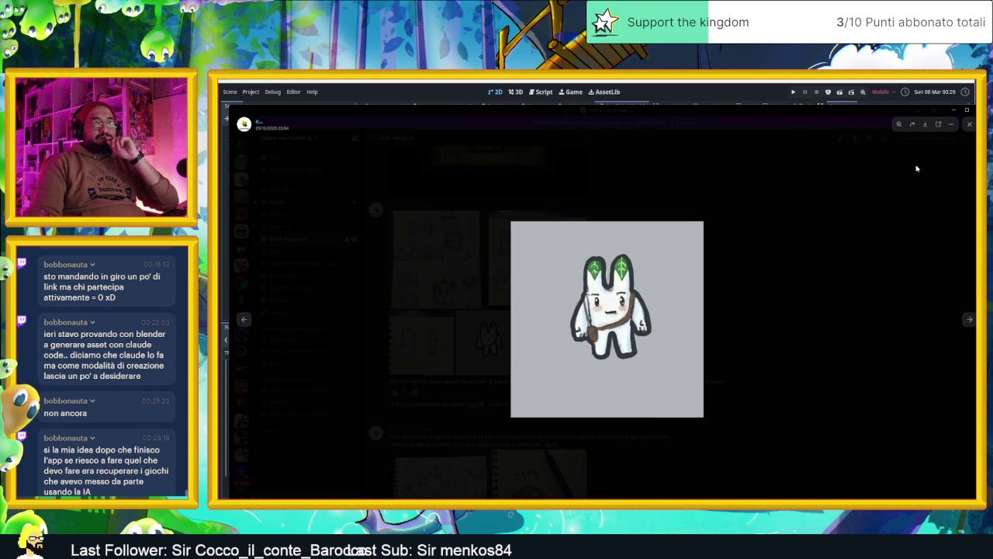
click(970, 125)
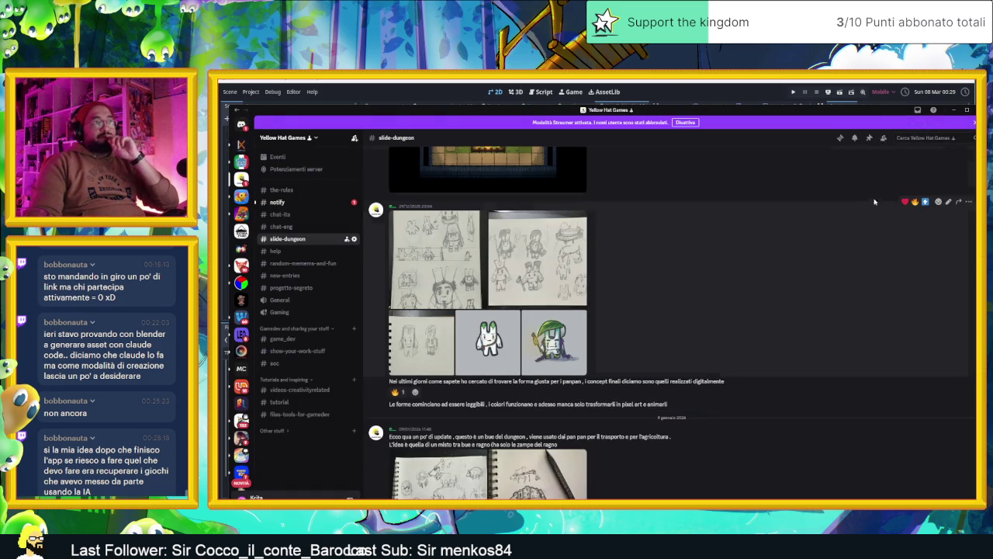
click(953, 111)
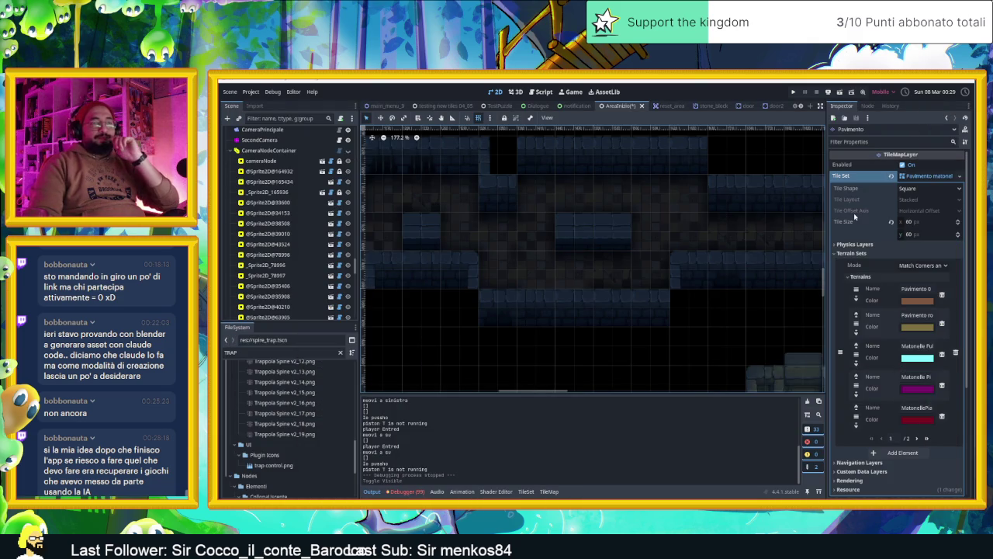
With TrapControl selected, drag spire_trap.tscn into the upper corridor as a new SpireTrap.
scroll(608, 242, down, 2)
scroll(605, 237, up, 1)
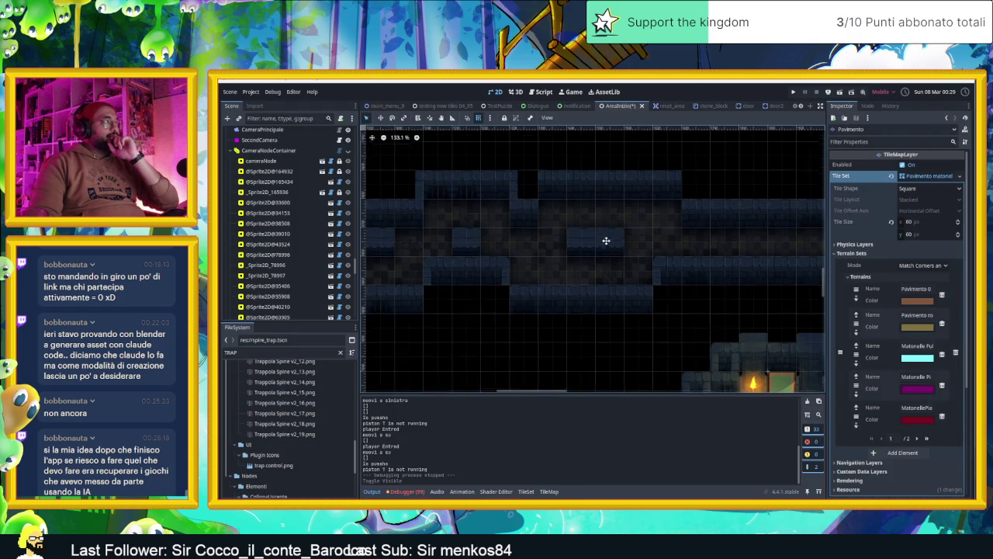
scroll(264, 217, up, 4)
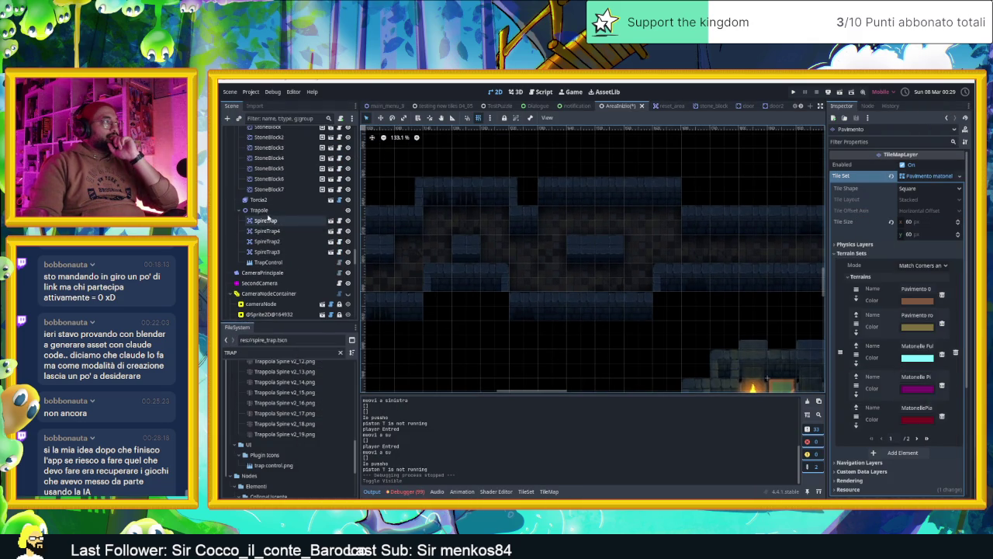
click(267, 221)
click(272, 263)
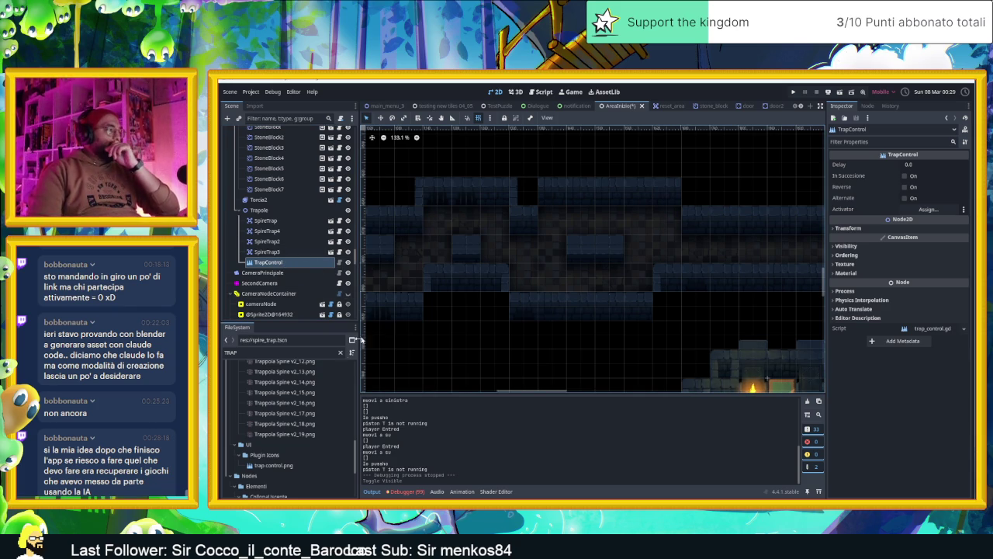
scroll(279, 442, down, 5)
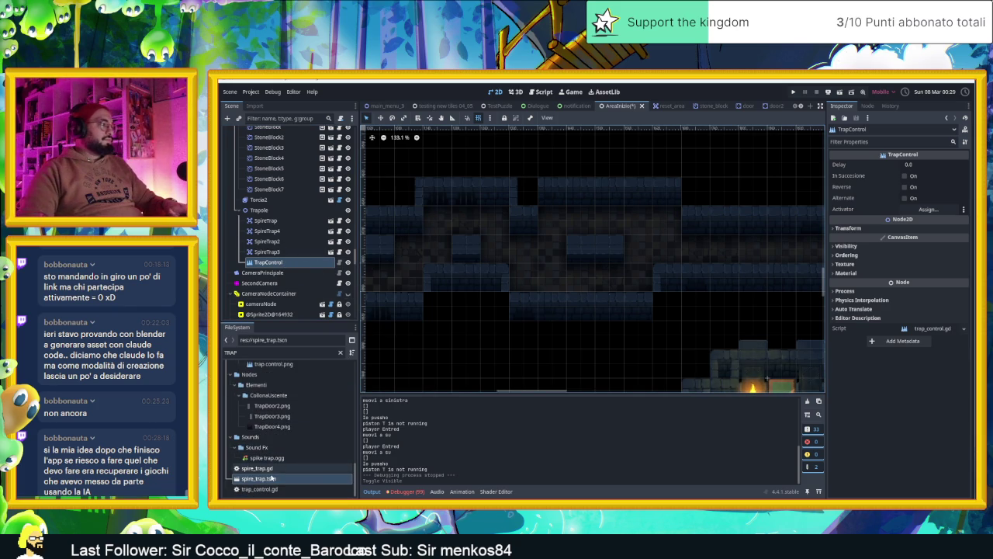
mouse_move(270, 478)
mouse_down()
mouse_move(547, 268)
mouse_move(562, 227)
mouse_move(552, 222)
mouse_up()
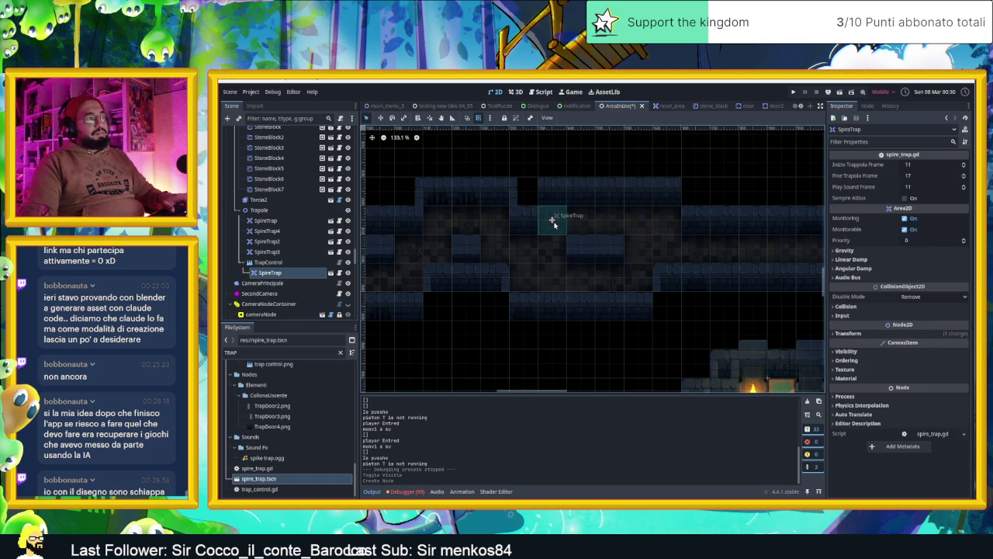
Duplicate the spike trap along the corridor to form a row of five.
key(ctrl+d)
drag(550, 220, 627, 219)
key(ctrl+d)
key(ctrl+d)
drag(636, 217, 667, 219)
key(ctrl+d)
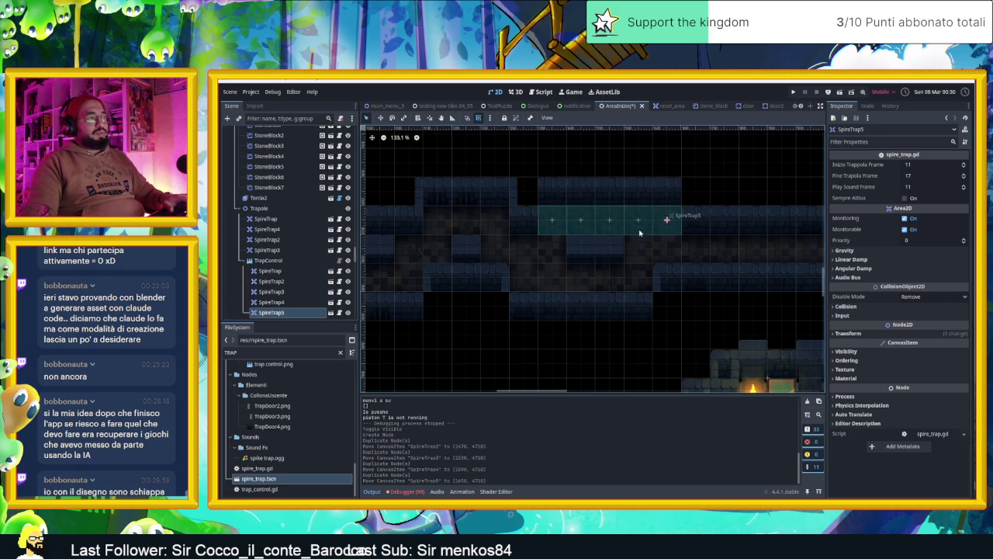
Box-select the five traps, duplicate them, and move the copies down into a second row.
mouse_move(530, 169)
mouse_down()
mouse_move(707, 259)
mouse_move(657, 238)
mouse_up()
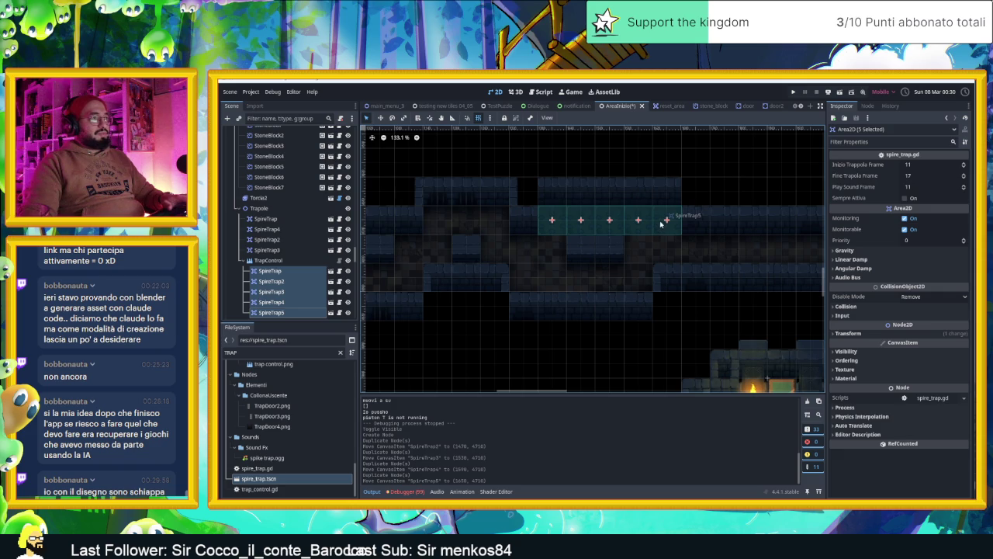
key(ctrl+d)
drag(661, 223, 635, 277)
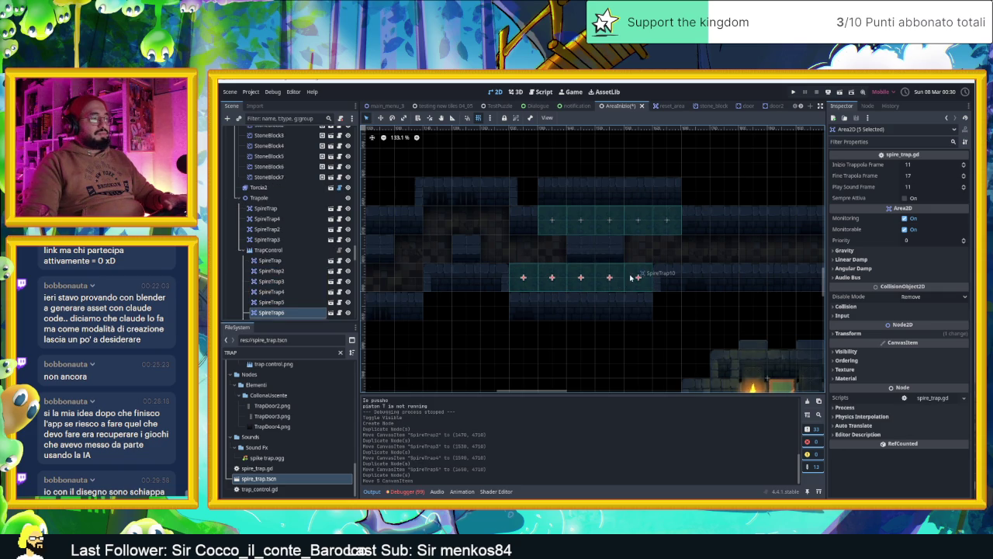
click(674, 323)
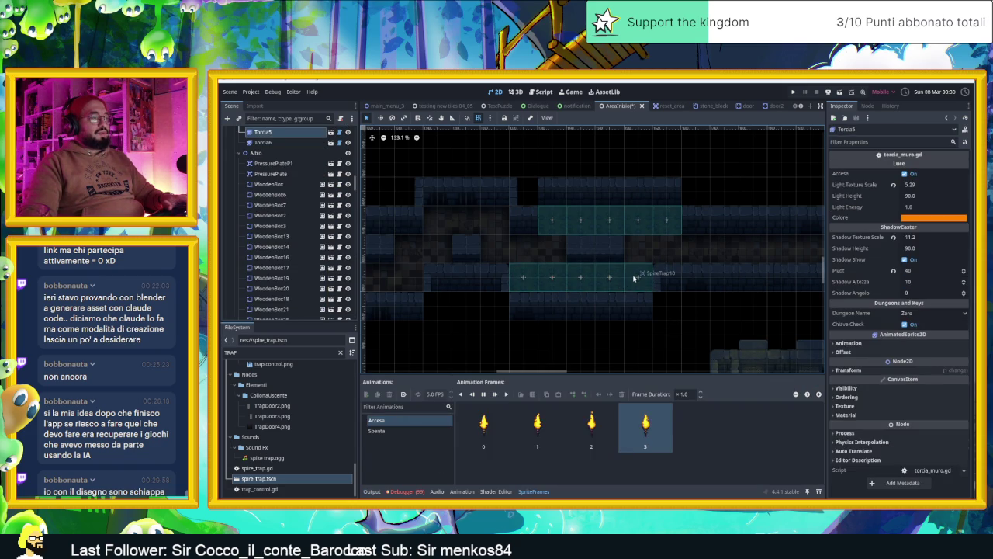
scroll(628, 279, up, 3)
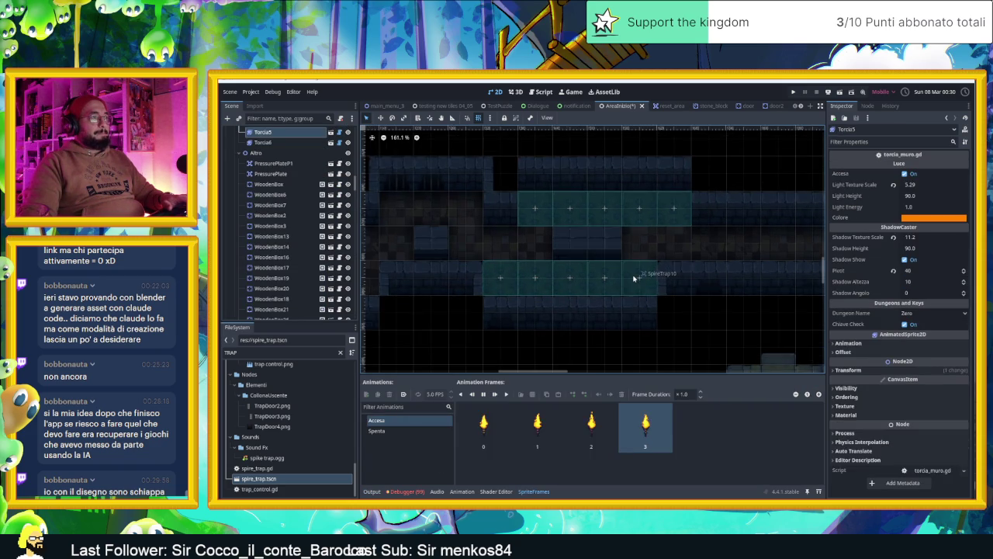
click(528, 208)
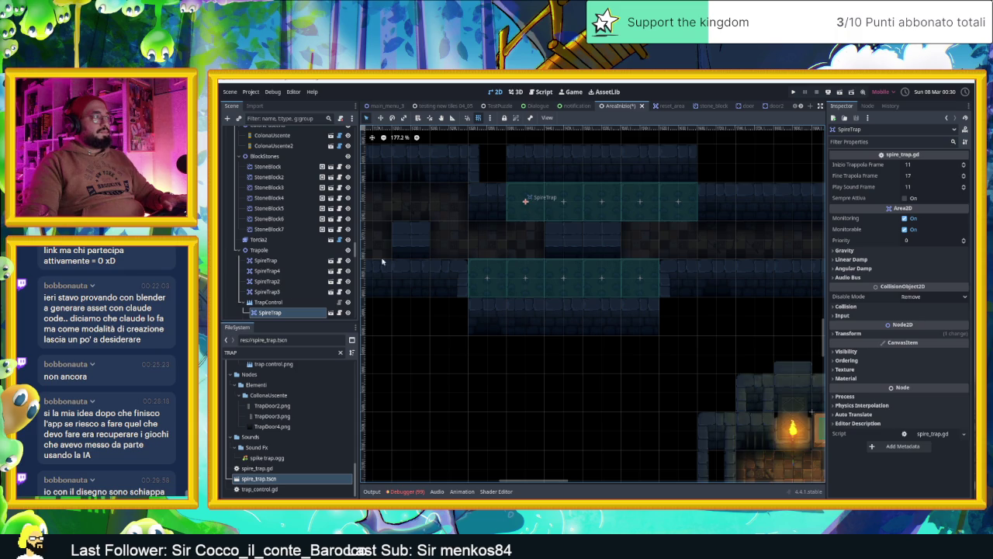
scroll(287, 293, down, 3)
click(287, 252)
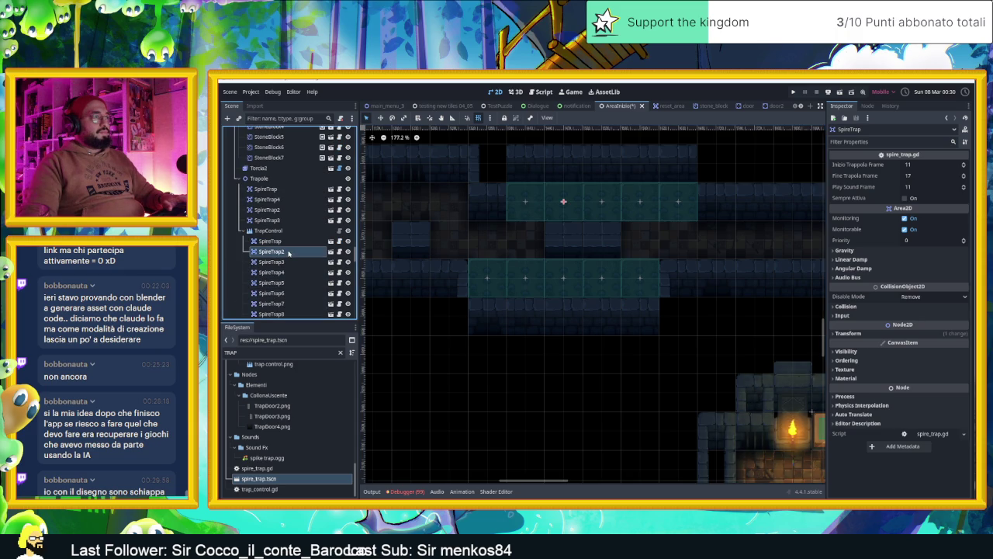
Multi-select SpireTrap2, 4, 6, 8 and 10 in the Scene tree.
click(290, 261)
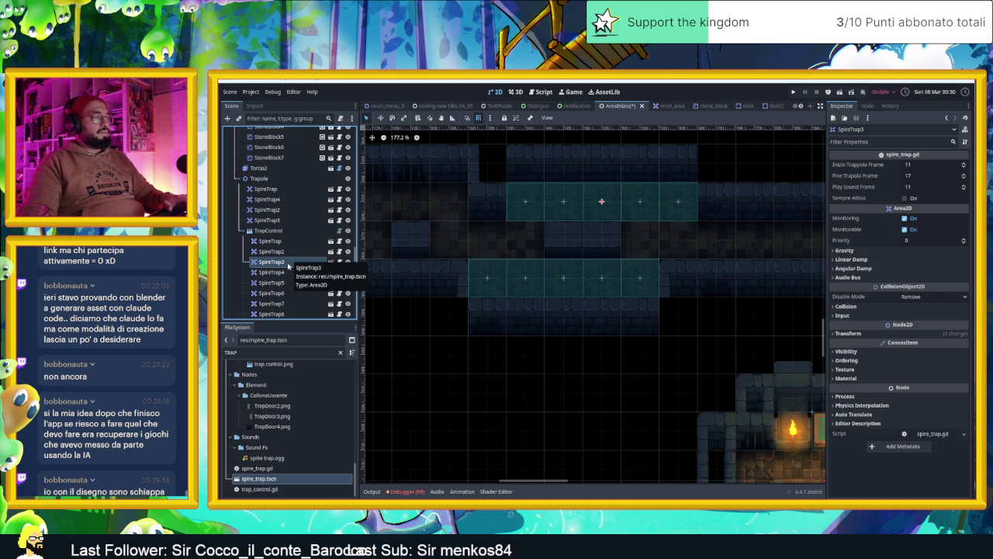
click(287, 253)
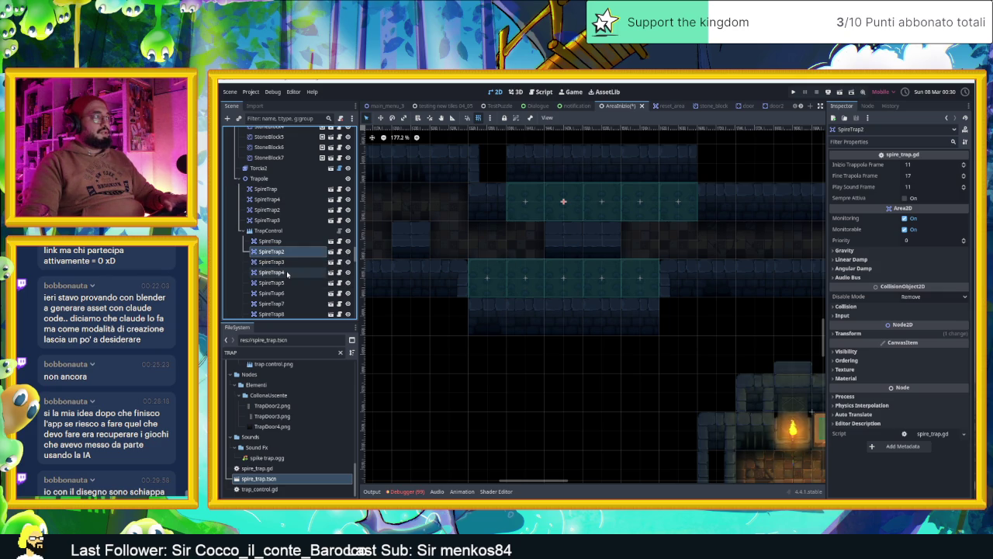
ctrl+click(286, 272)
ctrl+click(289, 293)
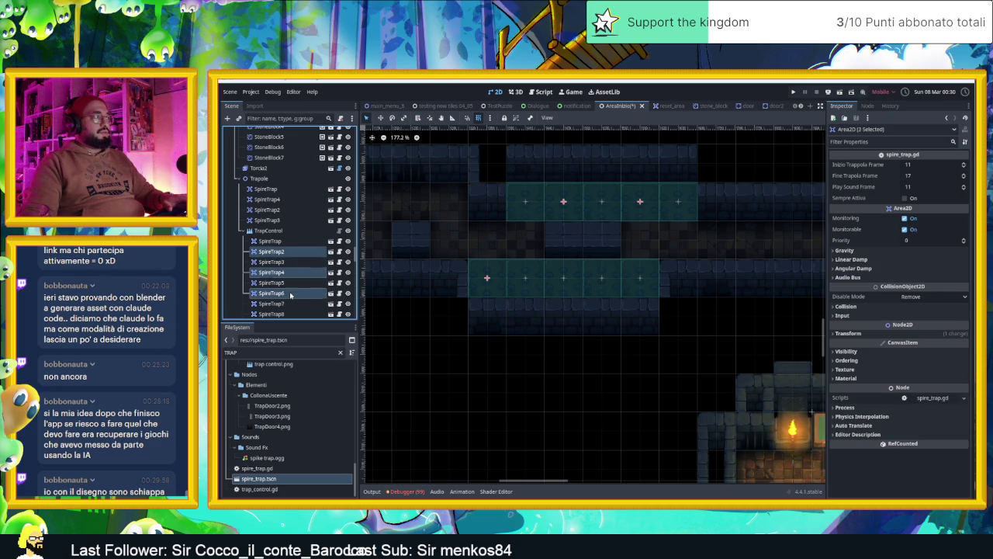
scroll(291, 297, down, 1)
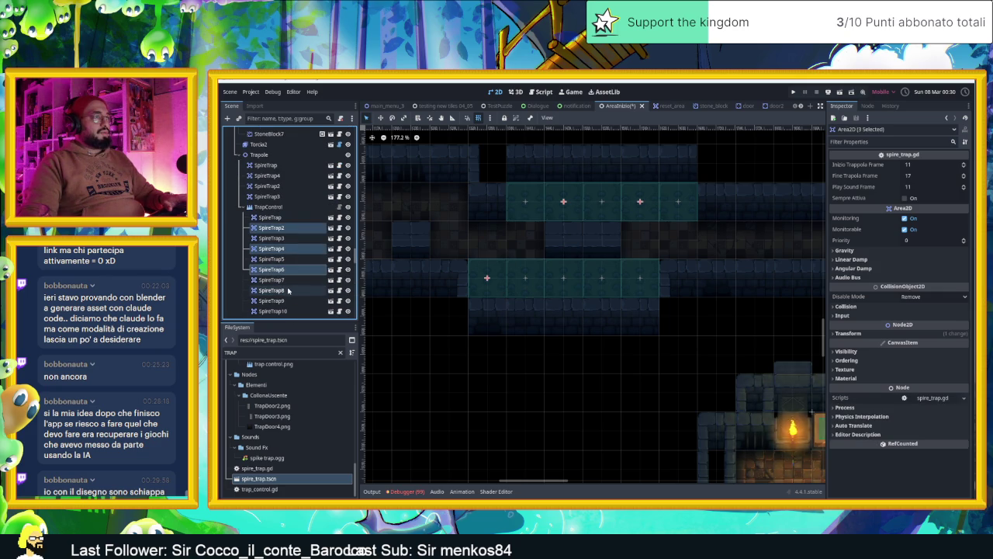
ctrl+click(287, 290)
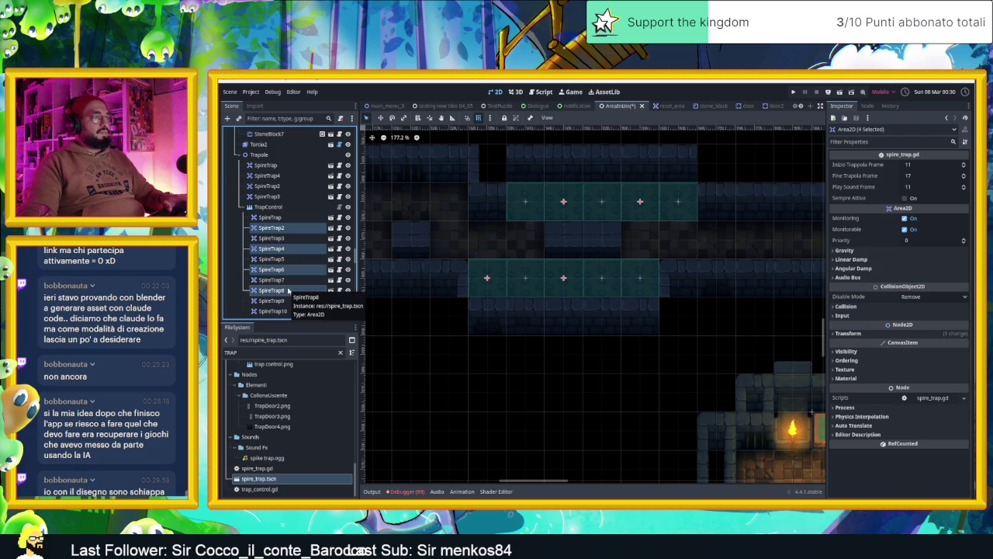
scroll(288, 290, down, 1)
ctrl+click(284, 288)
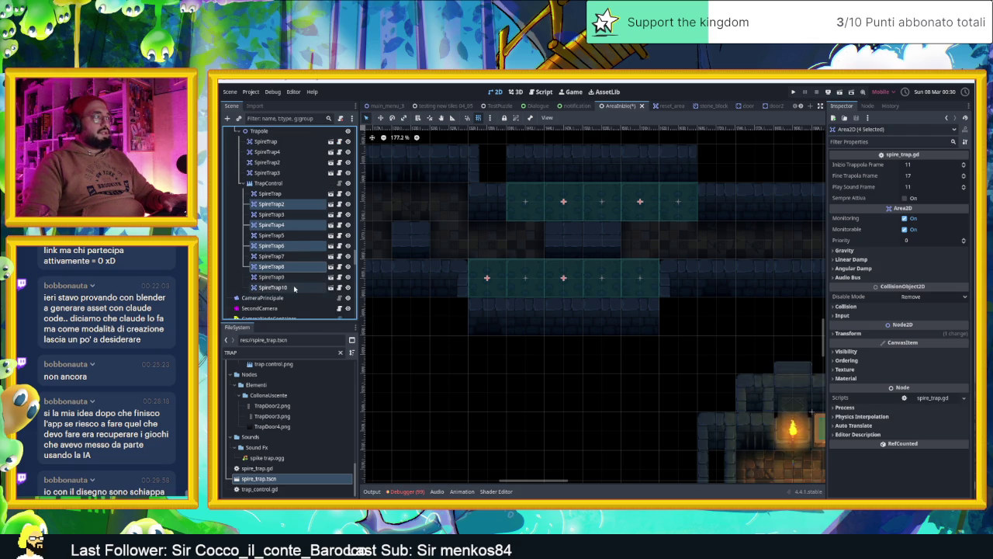
Rearrange the ten spike traps into an alternating pattern across the two rows.
mouse_move(563, 277)
mouse_down()
mouse_move(564, 396)
mouse_move(566, 200)
mouse_up()
drag(597, 280, 635, 208)
drag(489, 409, 493, 277)
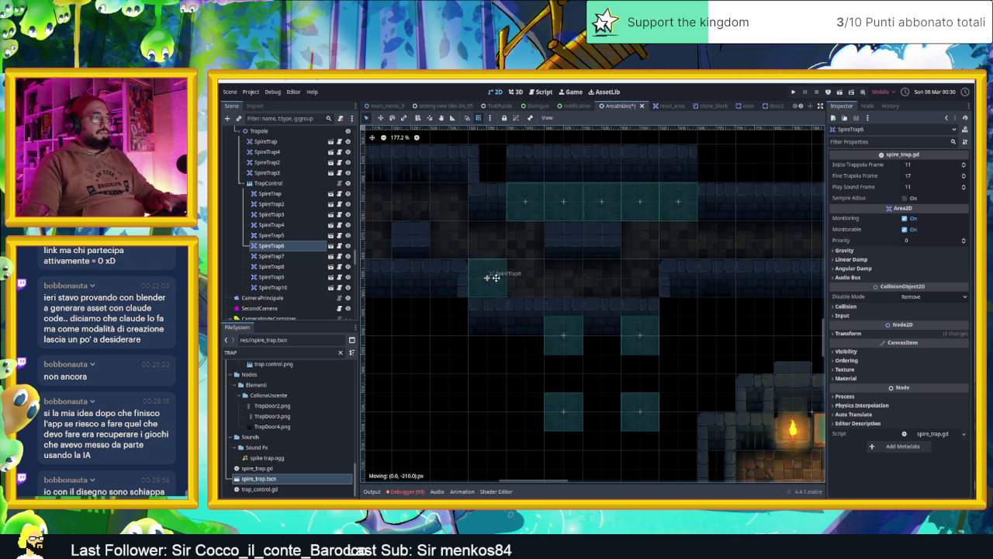
drag(563, 341, 529, 279)
drag(563, 381, 567, 289)
mouse_move(643, 350)
mouse_down()
mouse_move(621, 295)
mouse_move(603, 284)
mouse_up()
drag(632, 416, 631, 279)
click(792, 427)
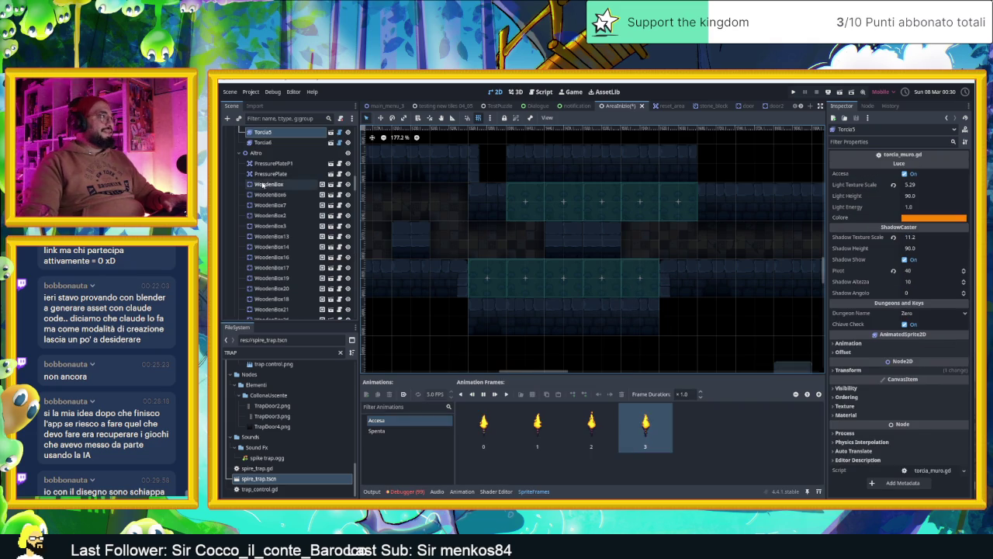
Turn on TrapControl's Alternate option and save the scene.
scroll(287, 233, up, 5)
click(295, 312)
click(310, 292)
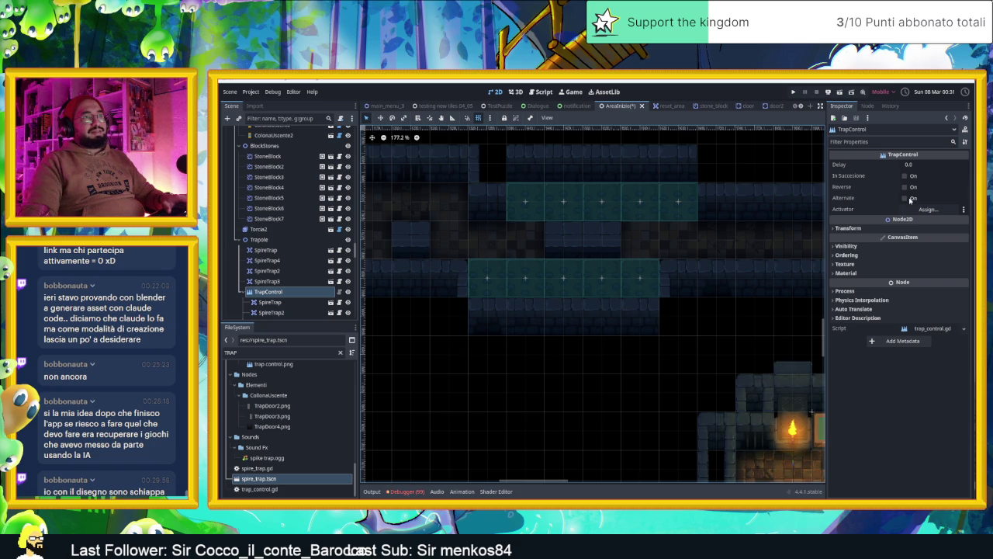
click(911, 199)
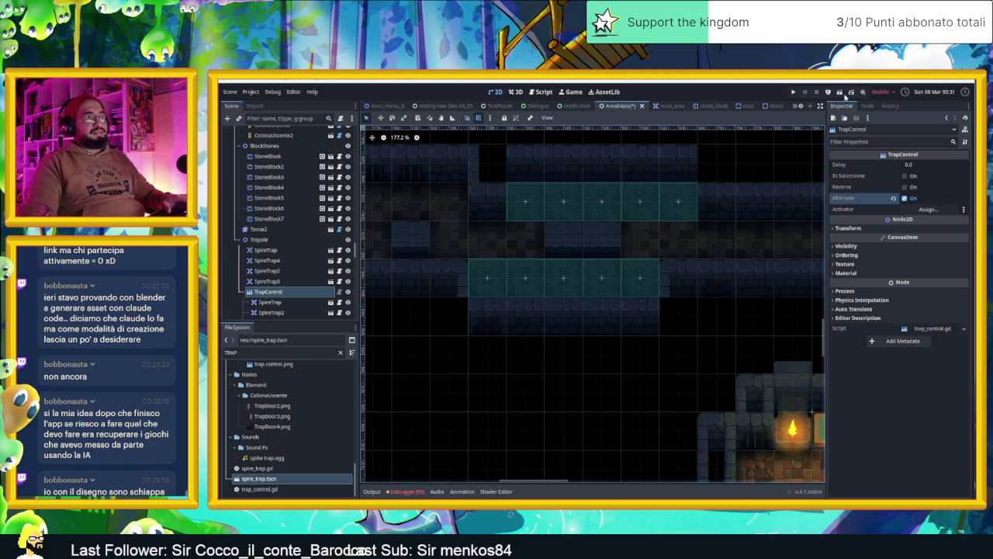
key(ctrl+s)
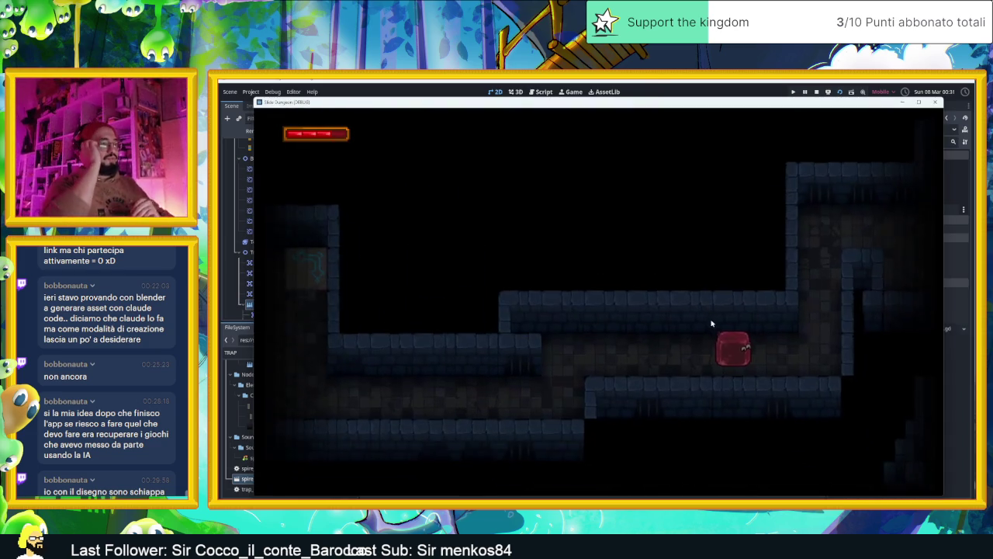
Steer the slime with the arrow keys through the first rooms toward the top-left corridor.
key(Up)
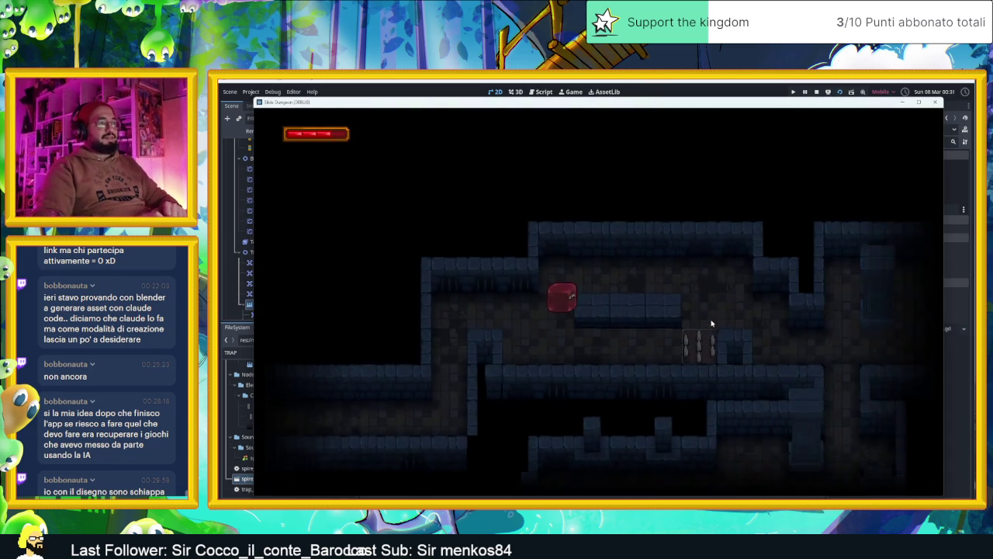
key(Left)
key(Right)
key(Down)
key(Right)
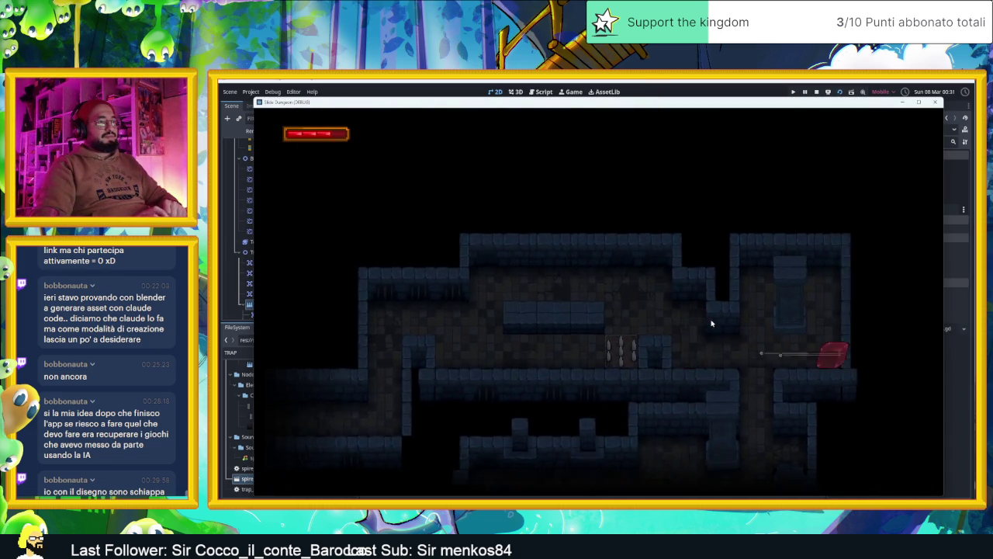
key(Down)
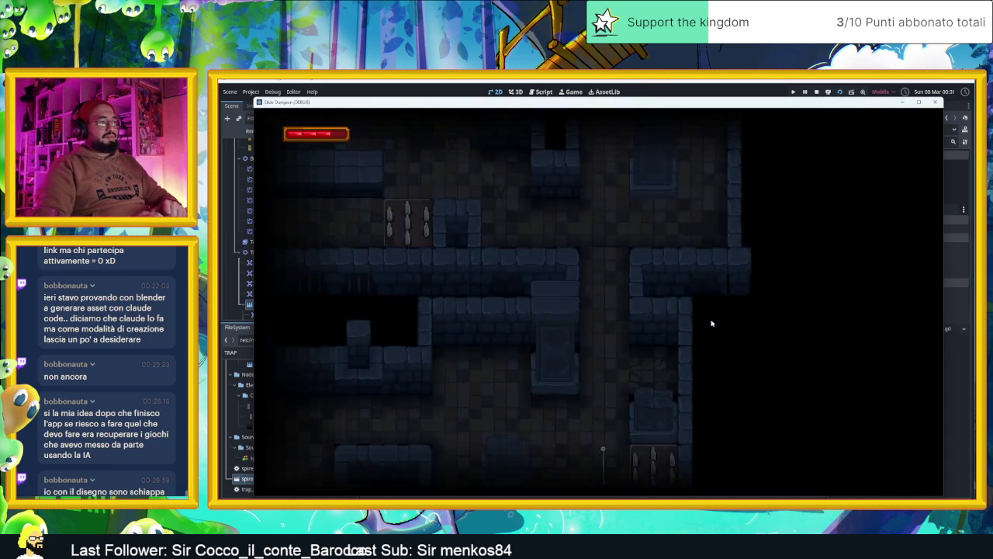
key(Up)
key(Left)
key(Down)
key(Right)
key(Up)
key(Down)
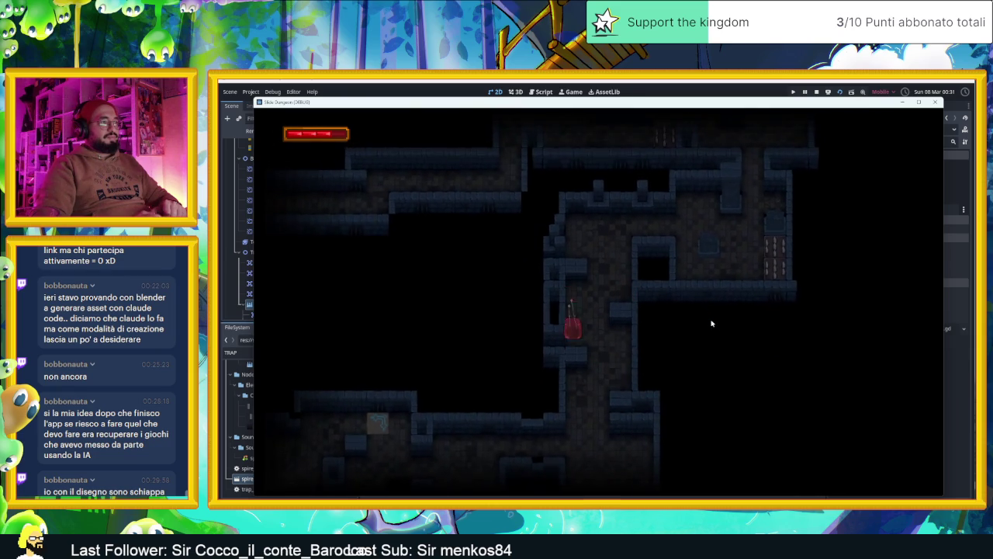
key(Right)
key(Left)
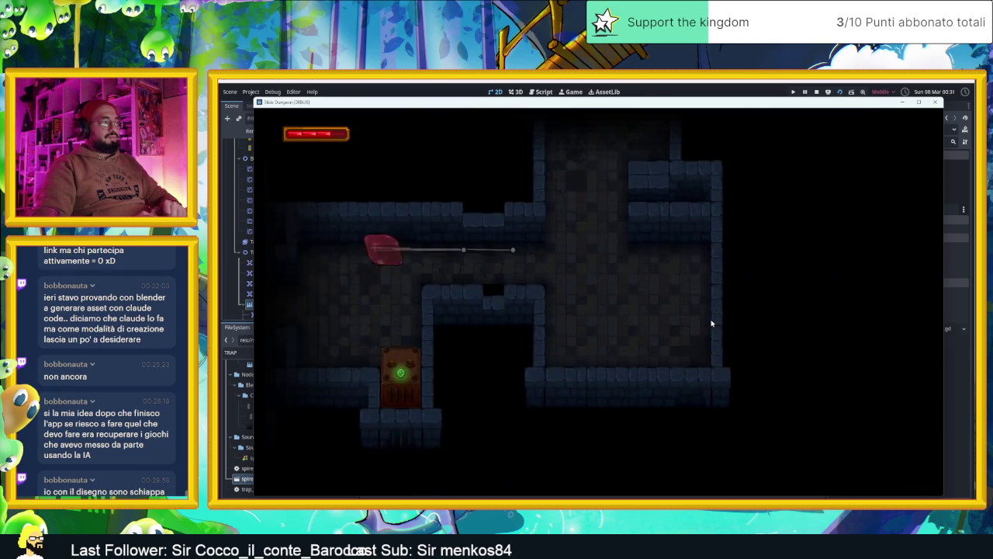
key(Right)
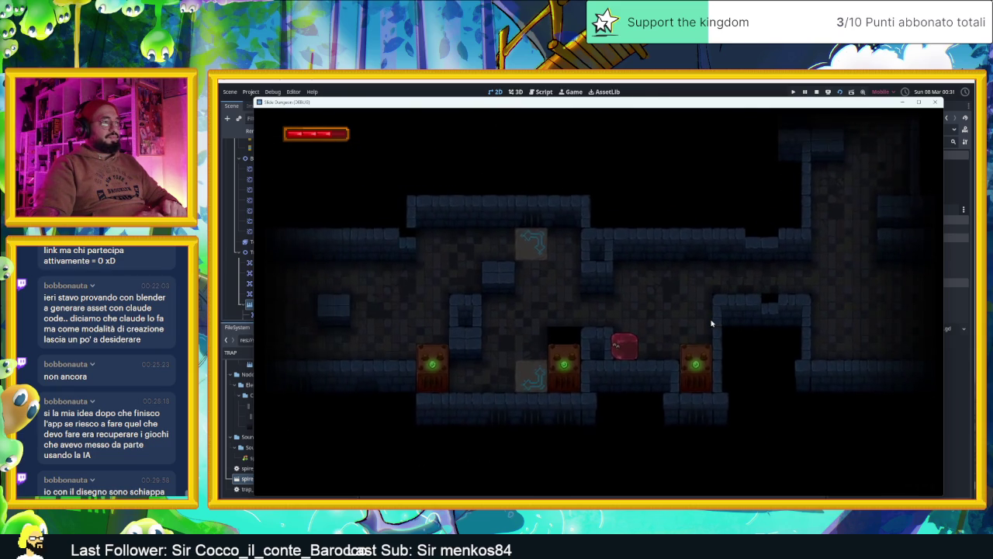
key(Up)
key(Left)
key(Down)
key(Up)
key(Left)
Continue moving the slime through several rooms up into the top-left alcove.
key(Left)
key(Down)
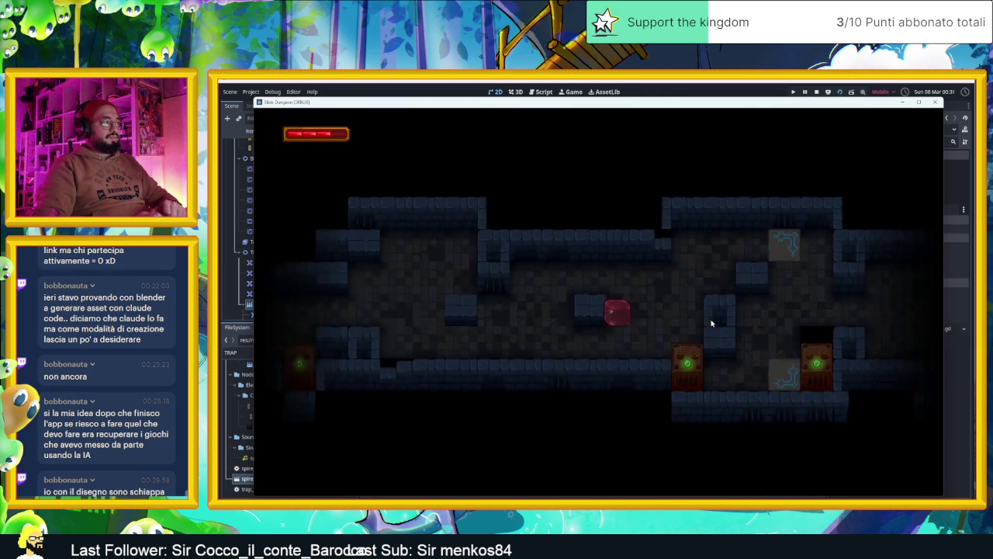
key(Left)
key(Up)
key(Right)
key(Left)
key(Down)
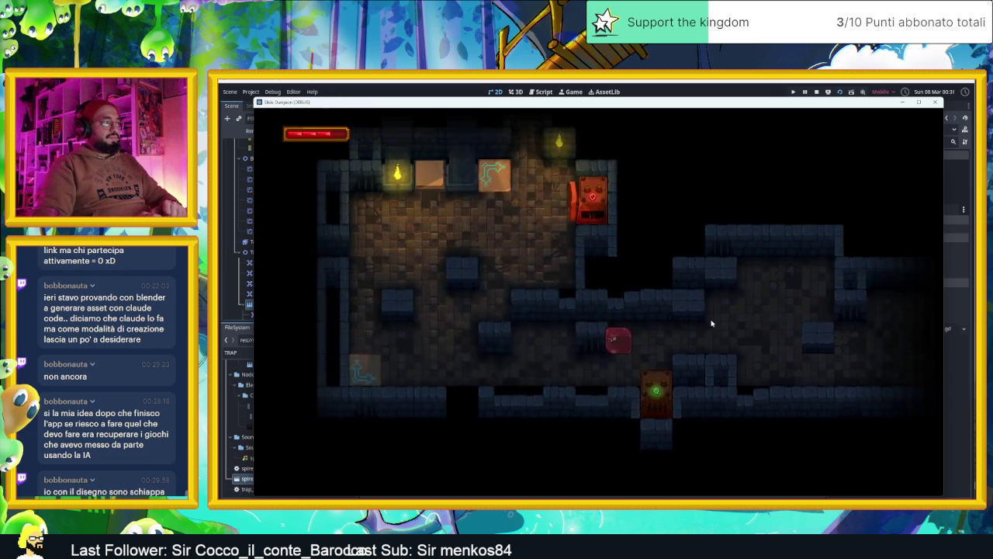
key(Right)
key(Up)
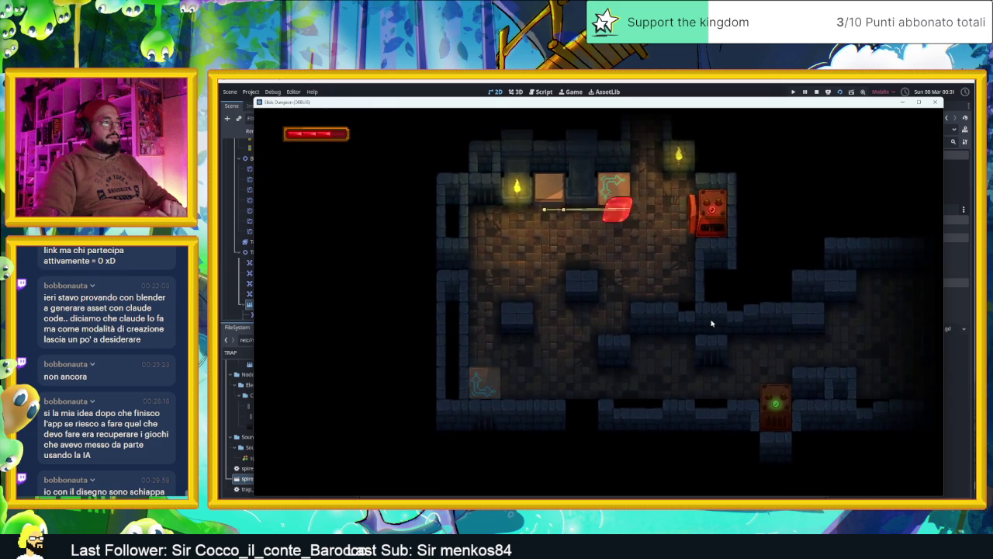
key(Right)
key(Up)
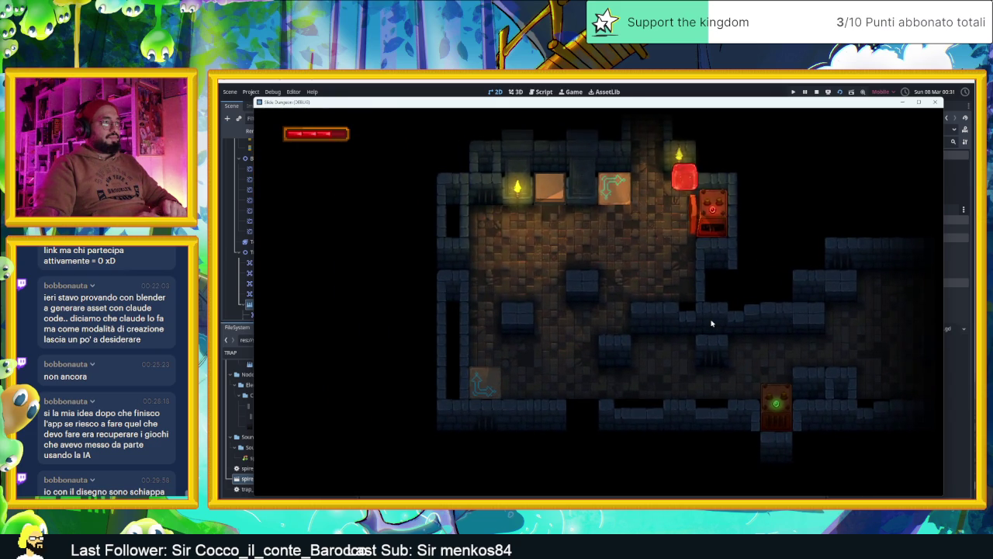
key(Left)
key(Down)
key(Left)
key(Up)
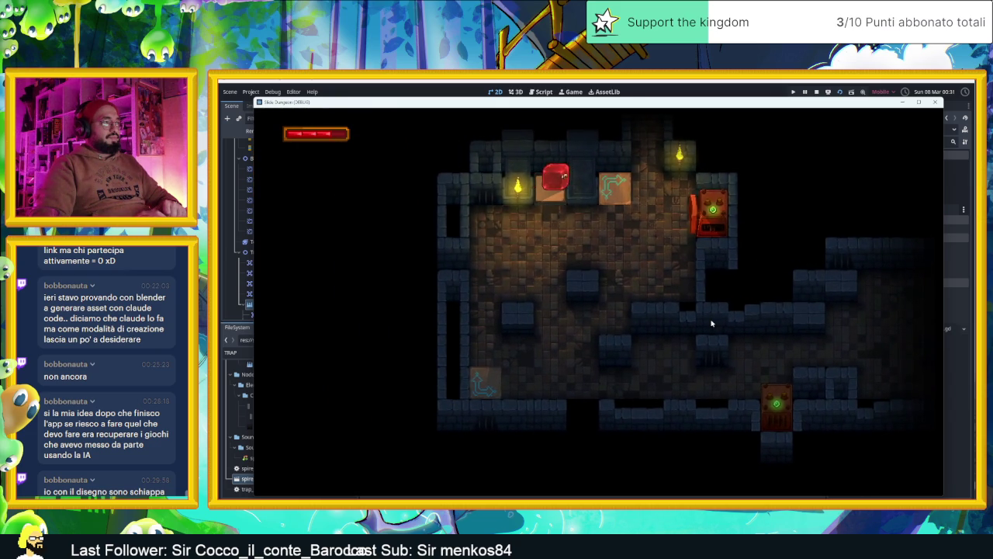
Slide the slime over the door switch toward the spike traps, then stop the game.
key(Down)
key(Left)
key(Right)
key(Up)
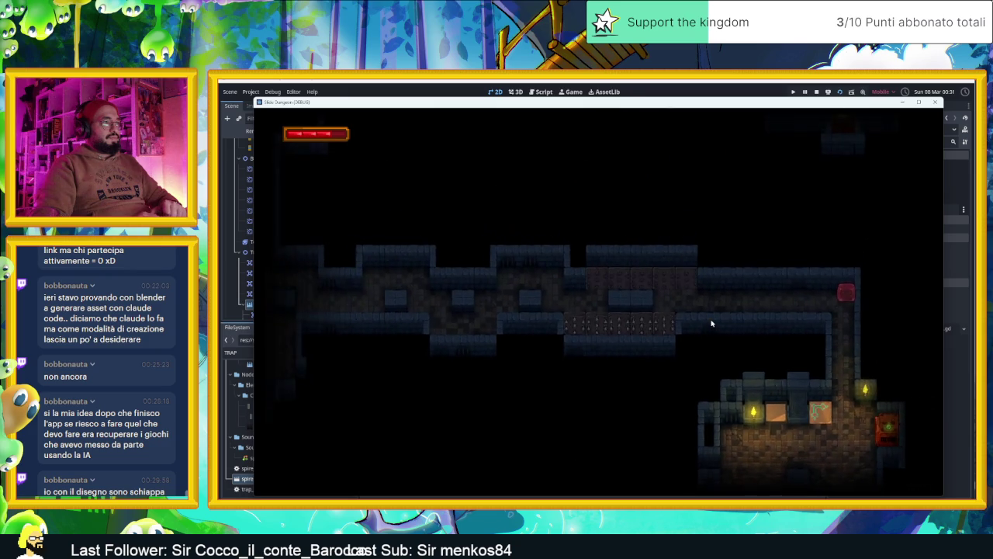
key(Left)
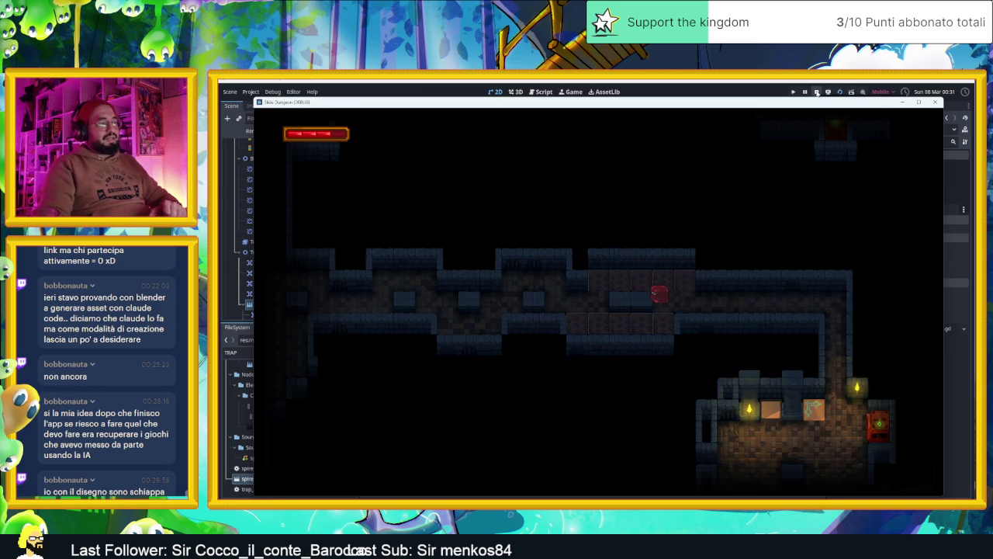
click(816, 92)
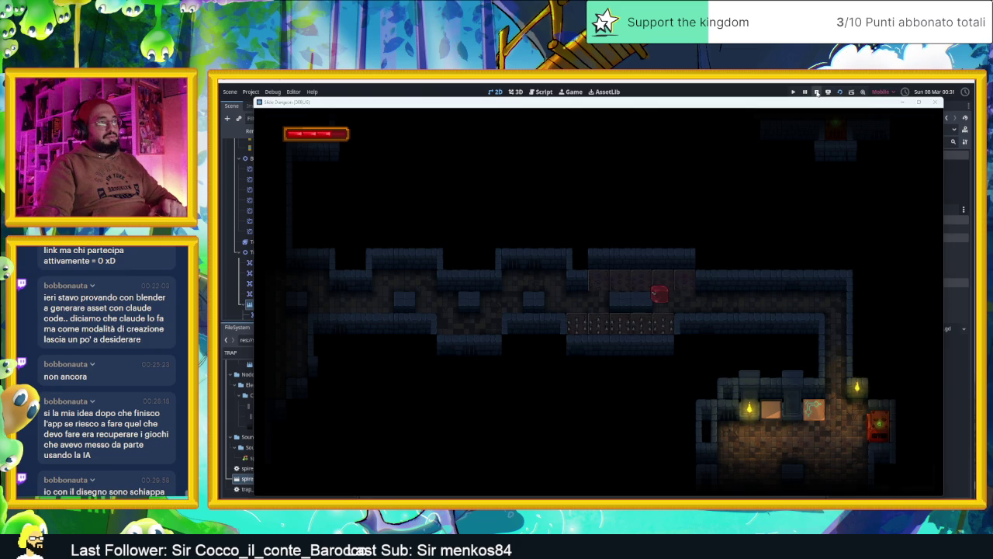
click(930, 164)
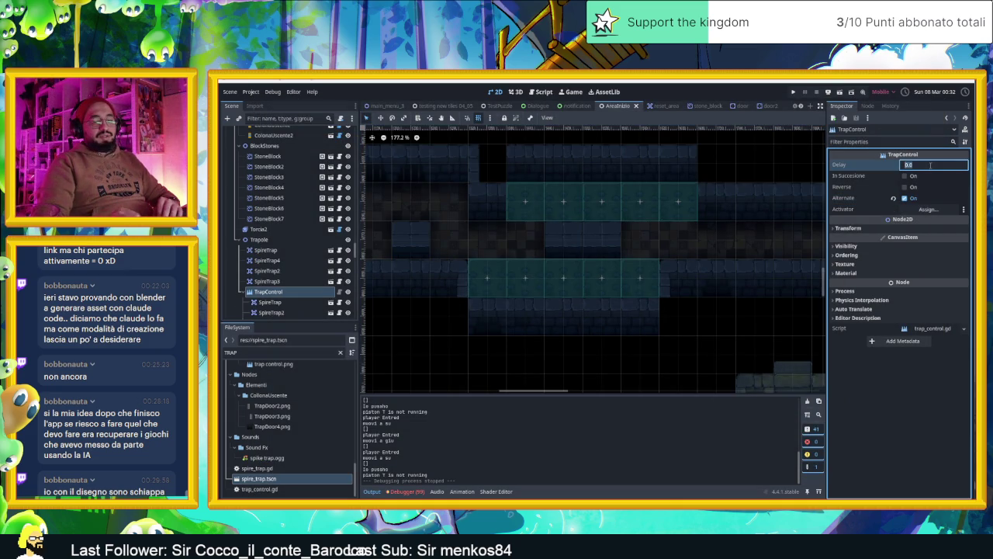
text(0.5)
Commit TrapControl's Delay of 0.5 and save the scene.
key(Return)
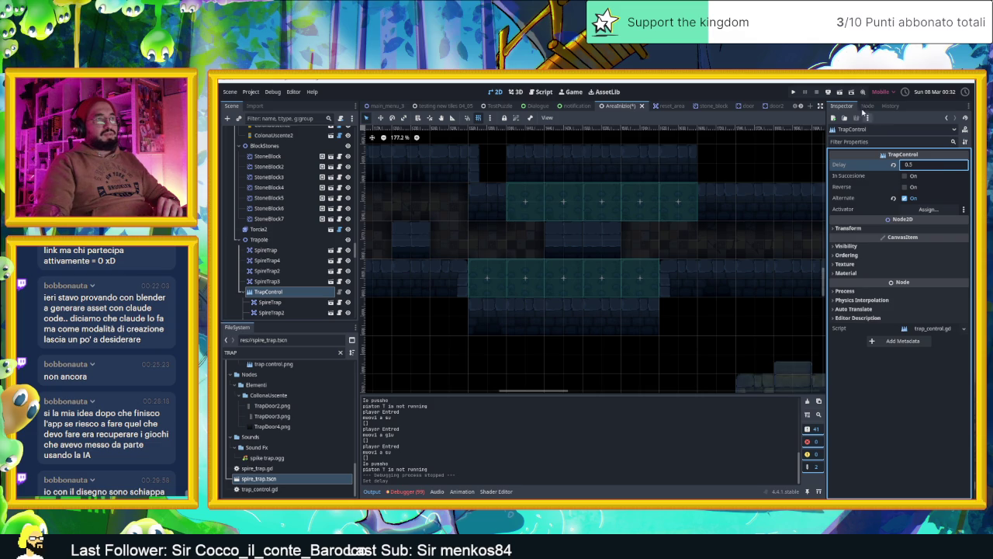
key(ctrl+s)
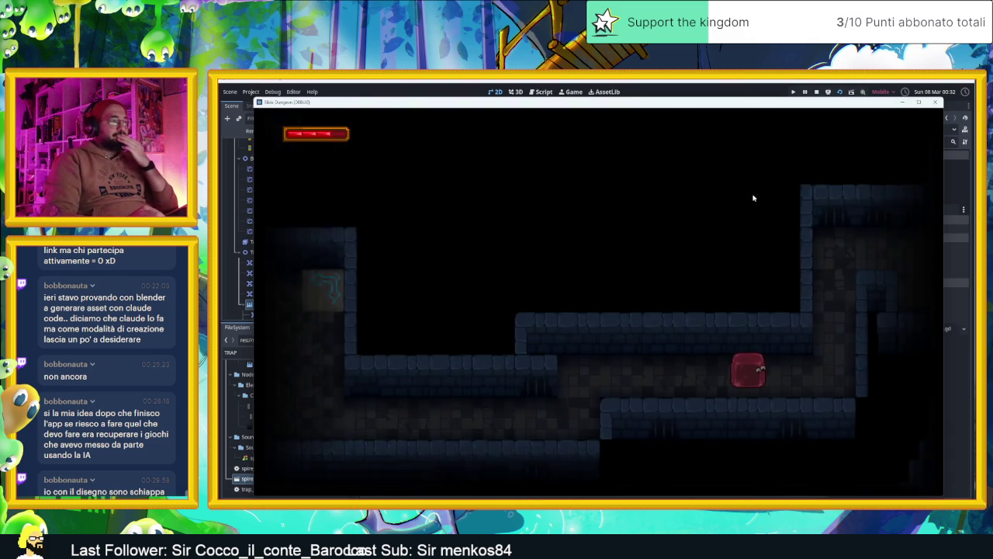
Playtest the 0.5 s delay, walking the character through rooms and corridors beside the spikes.
key(Left)
key(Right)
key(Up)
key(Up)
key(Left)
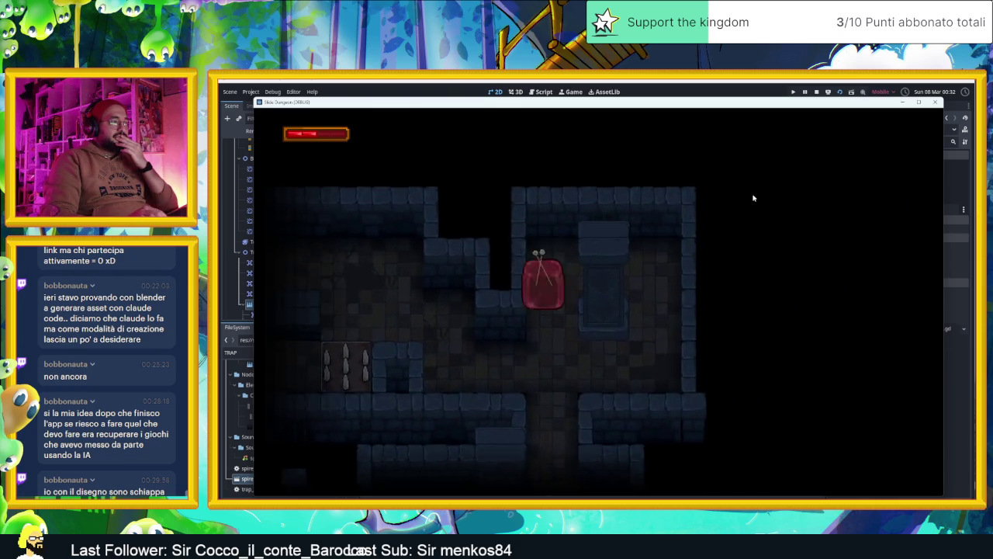
key(Down)
key(Left)
key(Up)
key(Left)
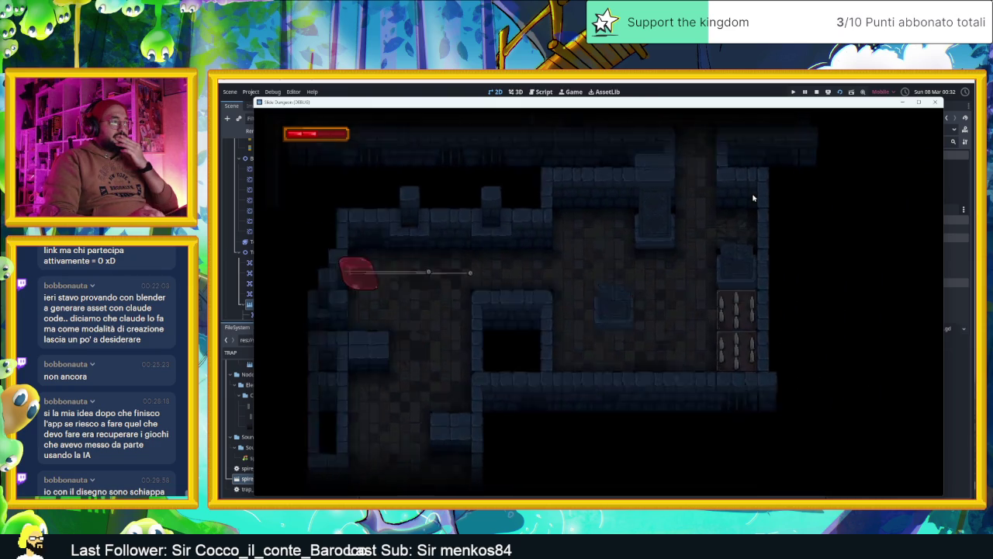
key(Right)
key(Left)
key(Right)
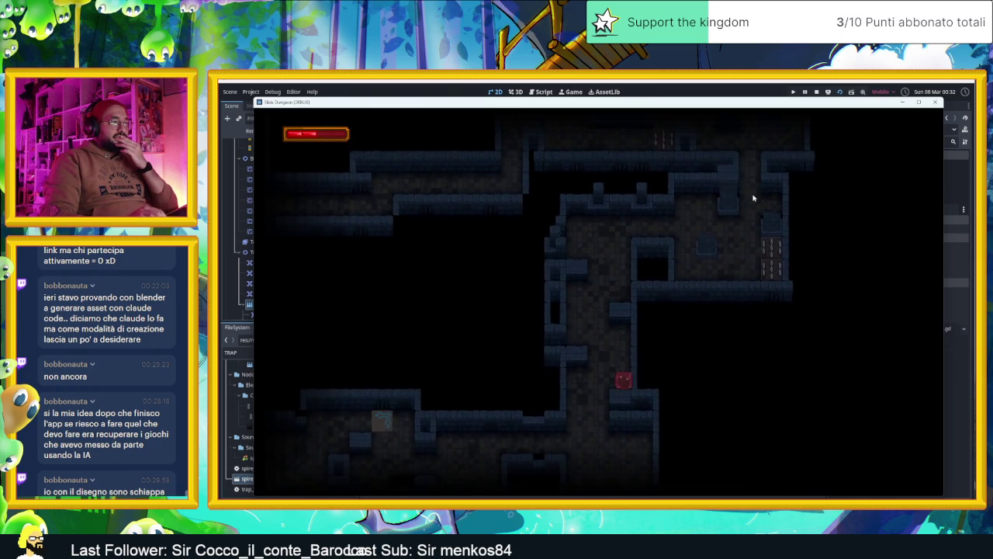
key(Down)
Guide the character past the crate, through the top-left corner and into the lit room.
key(Right)
key(Right)
key(Down)
key(Up)
key(Left)
key(Down)
key(Right)
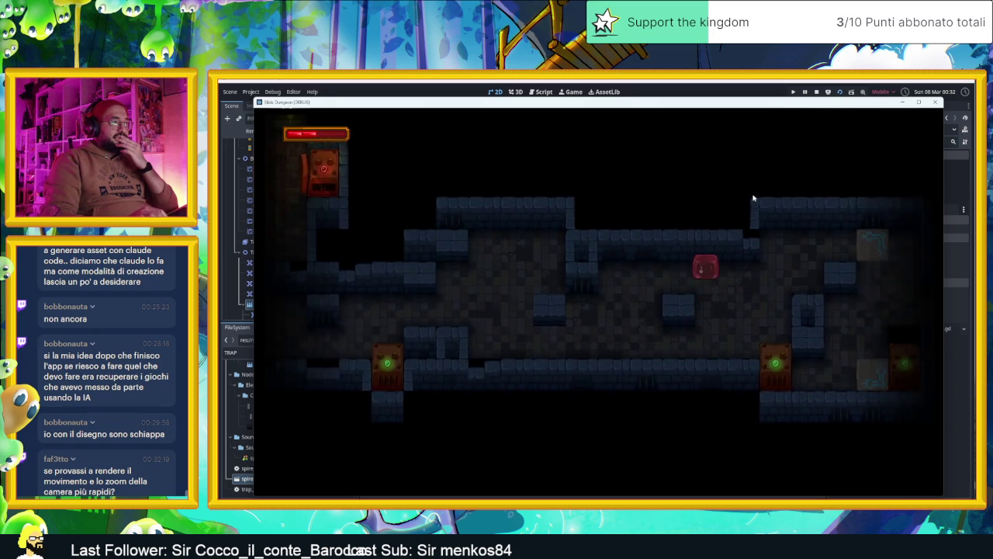
key(Left)
key(Up)
key(Down)
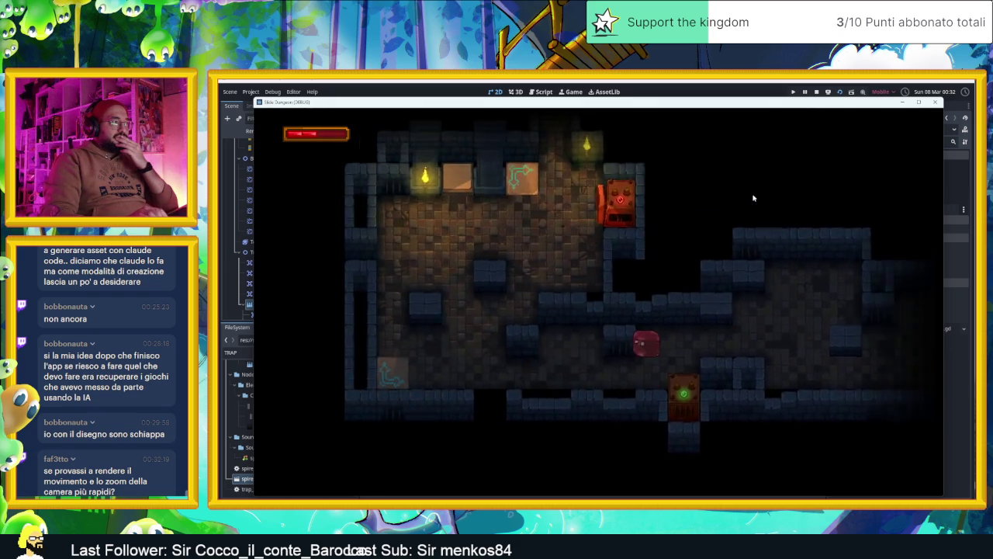
key(Left)
key(Up)
key(Right)
Take the character to the lower room and along the spike corridor, then stop the playtest.
key(Down)
key(Left)
key(Up)
key(Down)
key(Left)
key(Up)
key(Right)
key(Up)
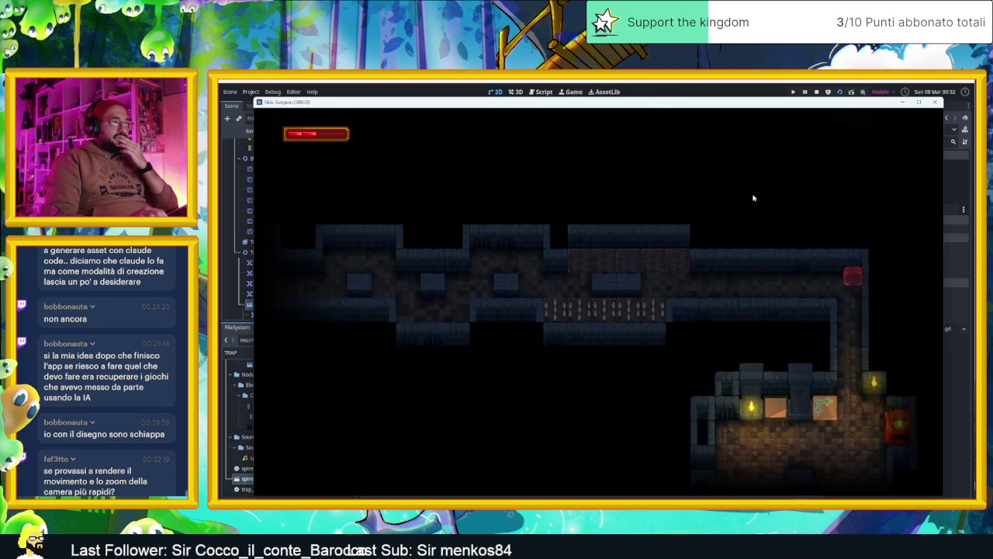
key(Left)
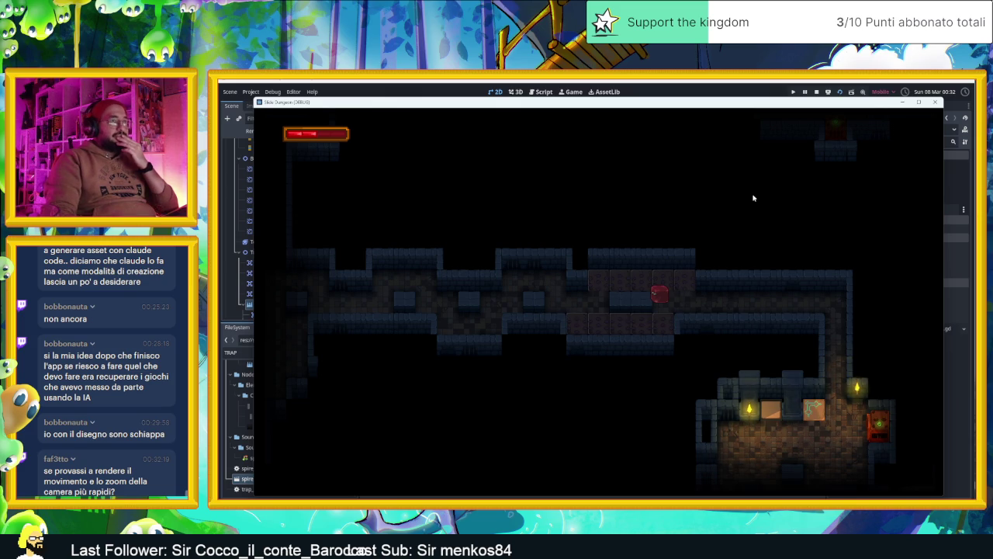
click(818, 91)
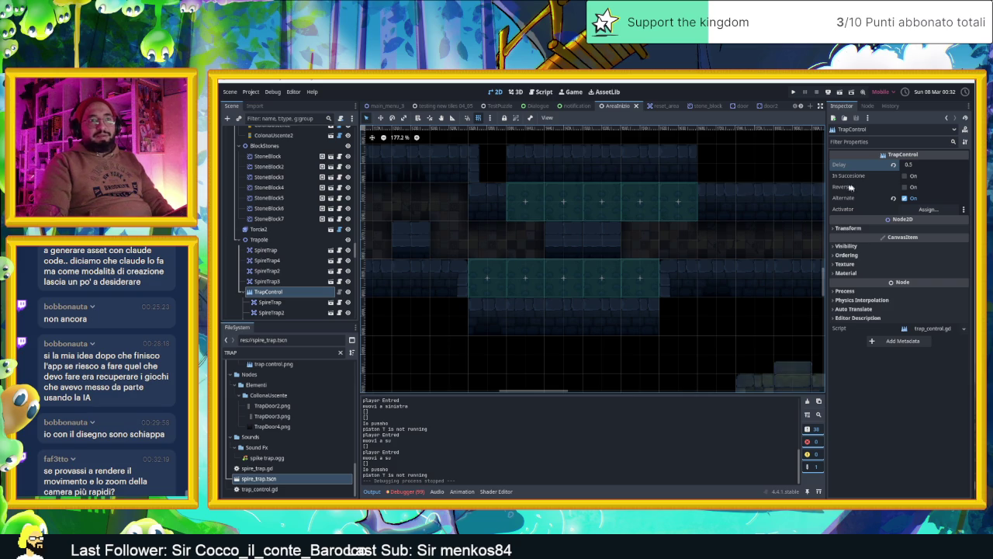
Raise TrapControl's Delay from 0.5 to 1.0, save the scene, and launch a new playtest.
click(920, 165)
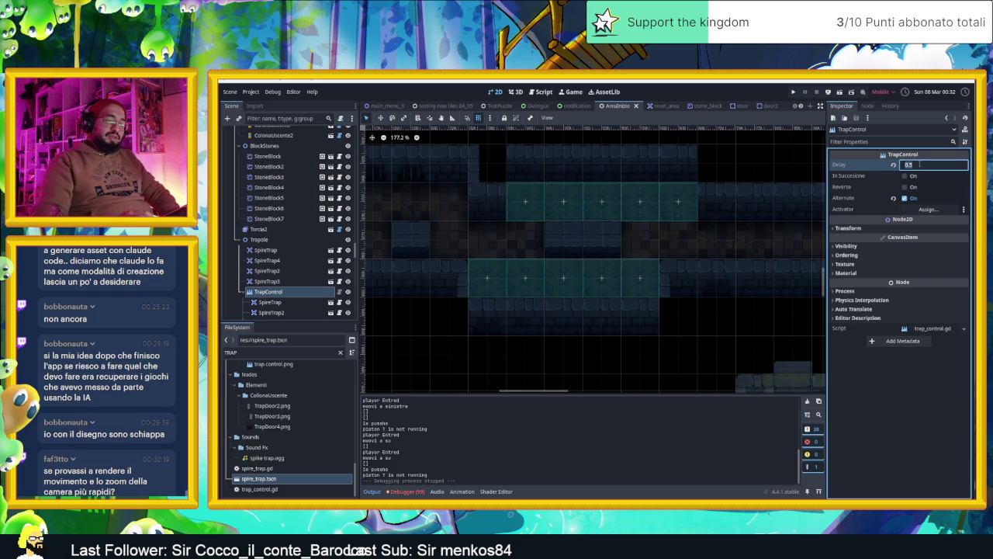
text(1)
key(Return)
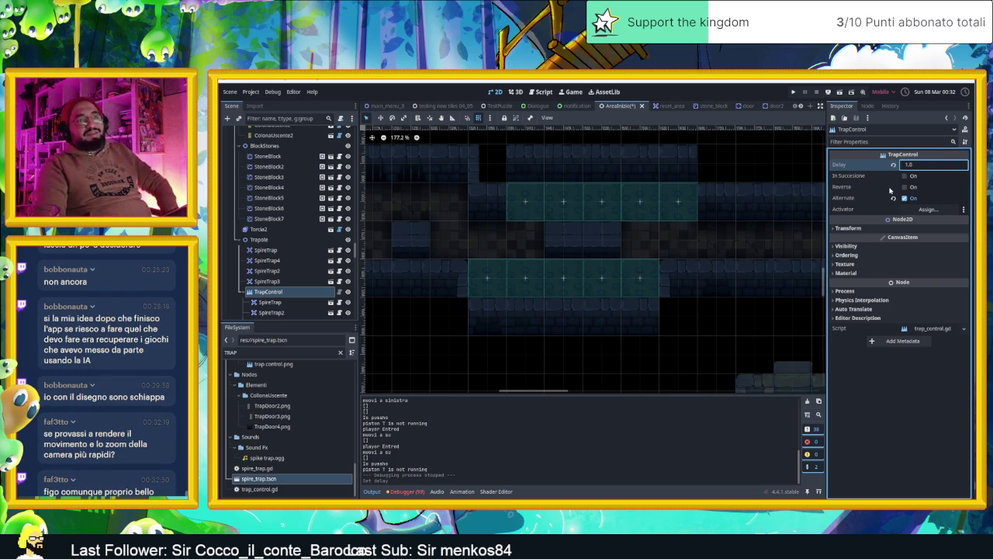
key(ctrl+s)
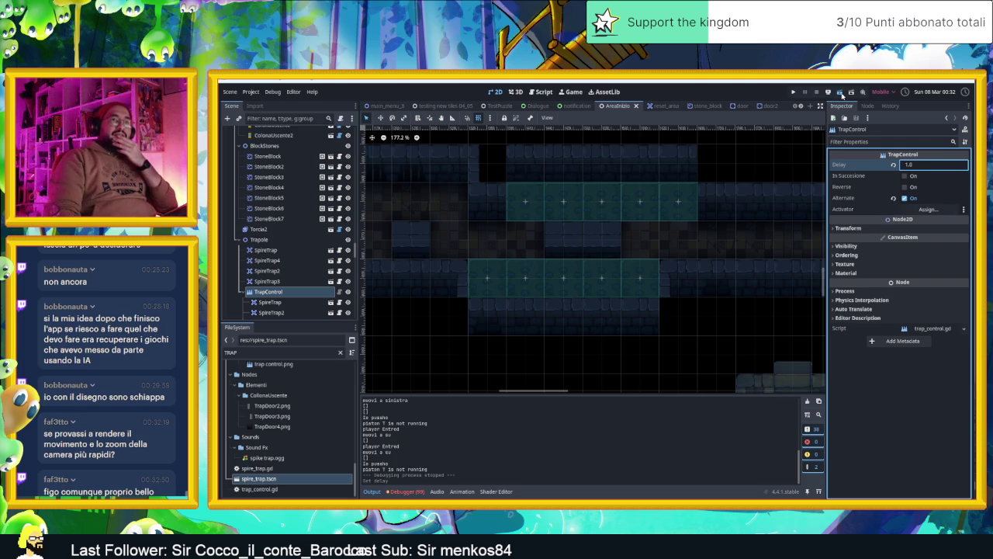
click(840, 93)
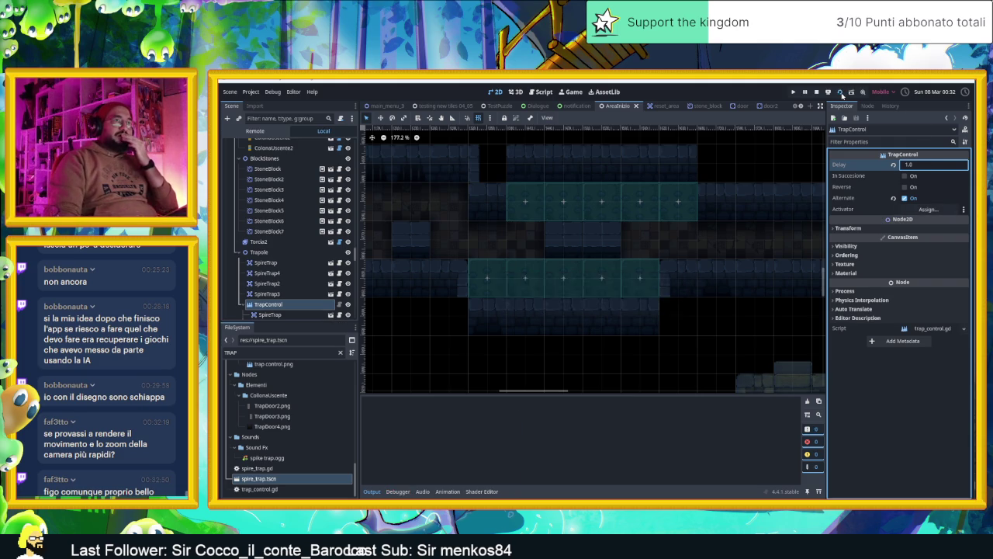
Stop the 1.0 s playtest and scroll the viewport around the level.
click(819, 92)
scroll(648, 255, down, 5)
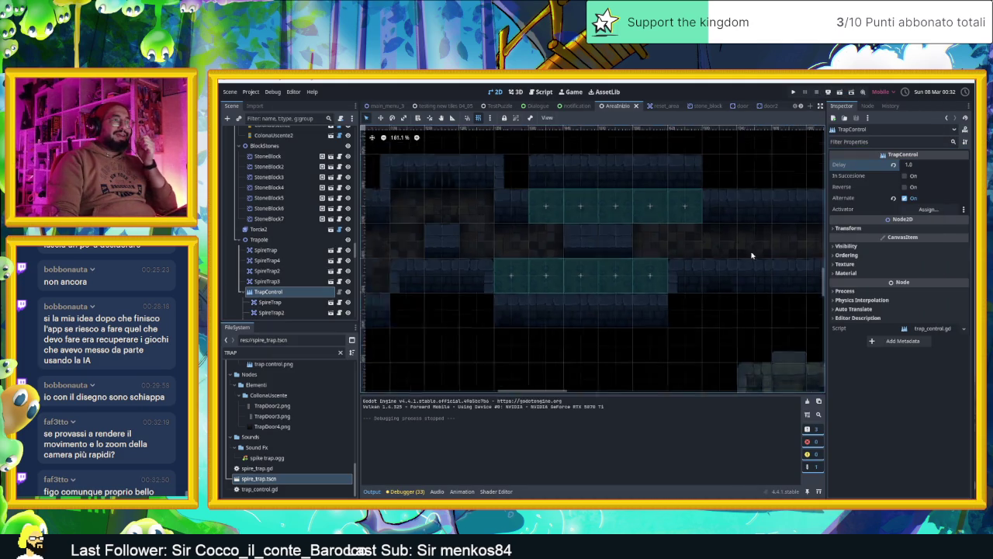
scroll(648, 255, right, 6)
scroll(602, 306, up, 3)
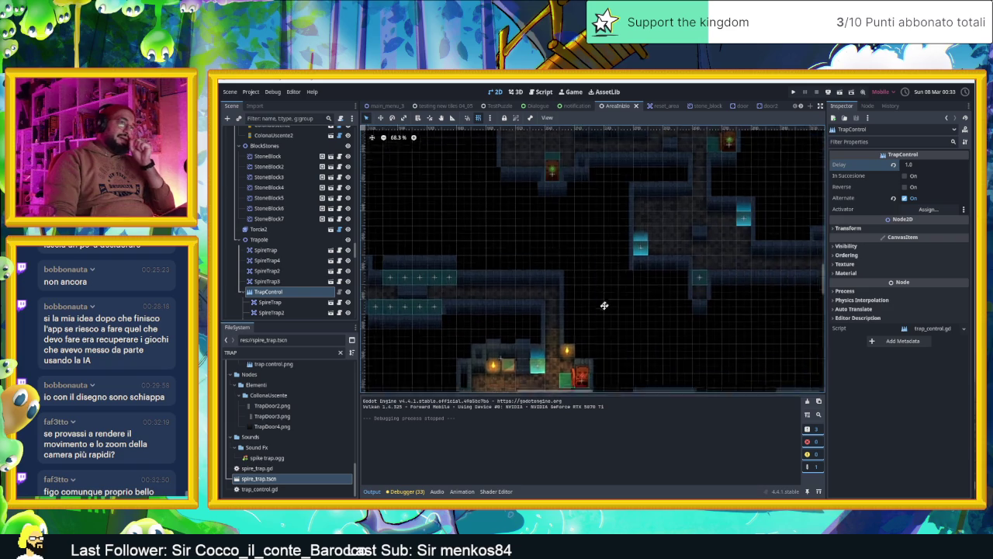
scroll(621, 306, up, 2)
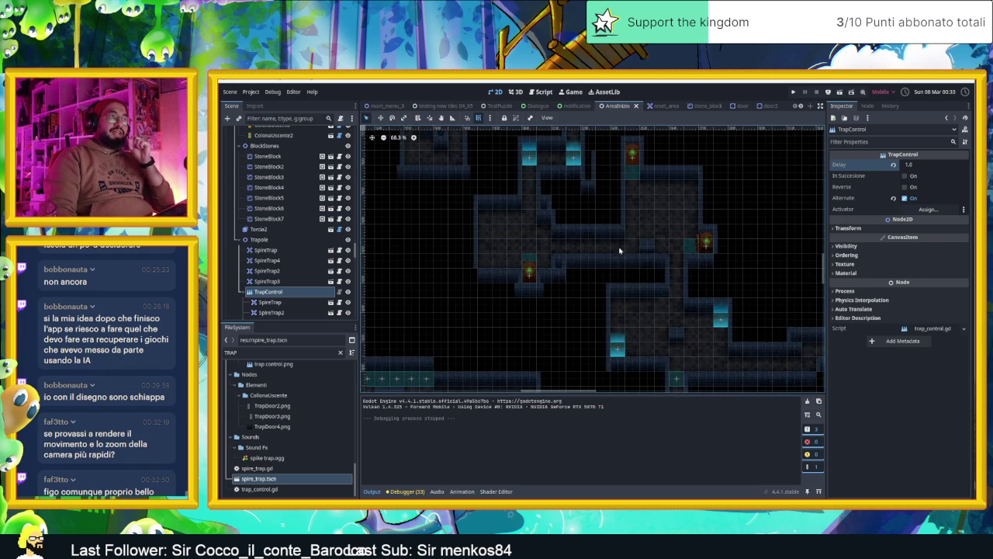
scroll(619, 251, down, 6)
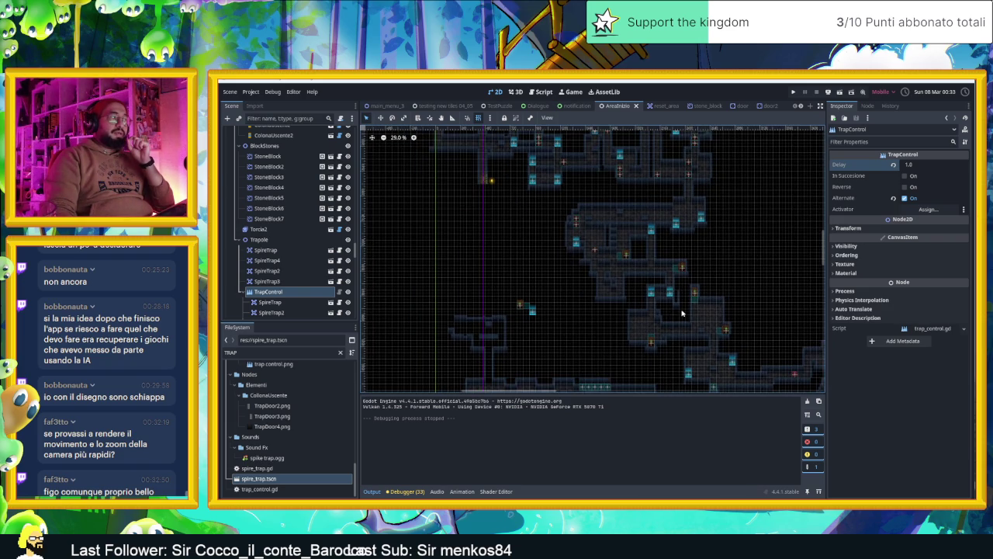
scroll(657, 282, down, 3)
scroll(528, 248, right, 2)
scroll(279, 225, down, 5)
scroll(272, 221, up, 10)
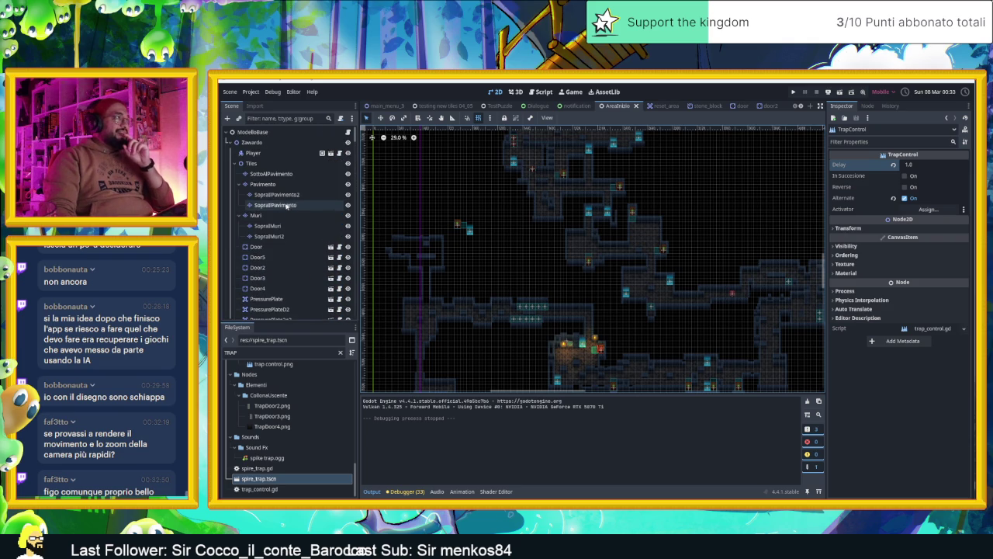
Select the Player node and drag its start point lower in the level.
click(253, 153)
scroll(683, 217, down, 3)
scroll(636, 186, right, 3)
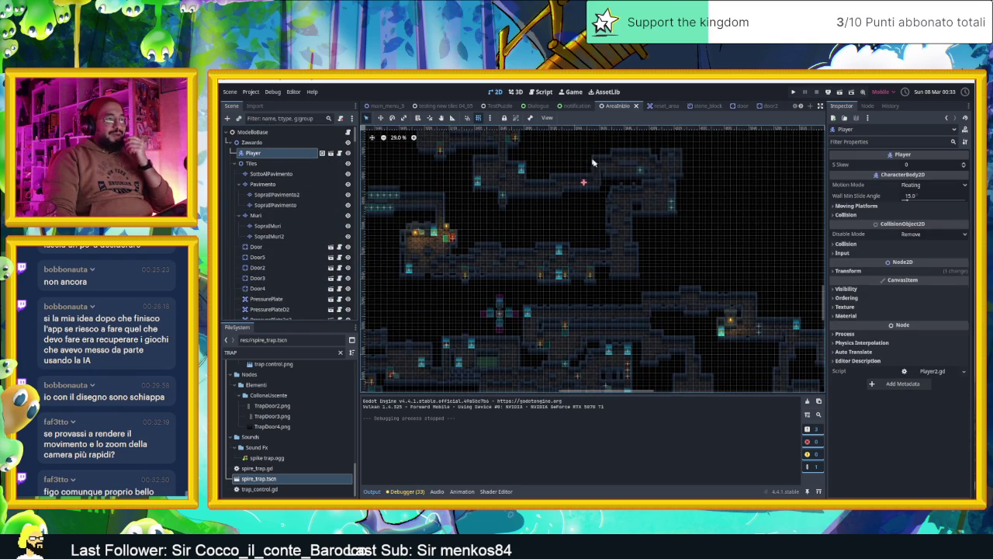
scroll(609, 201, down, 3)
scroll(609, 201, left, 2)
click(379, 117)
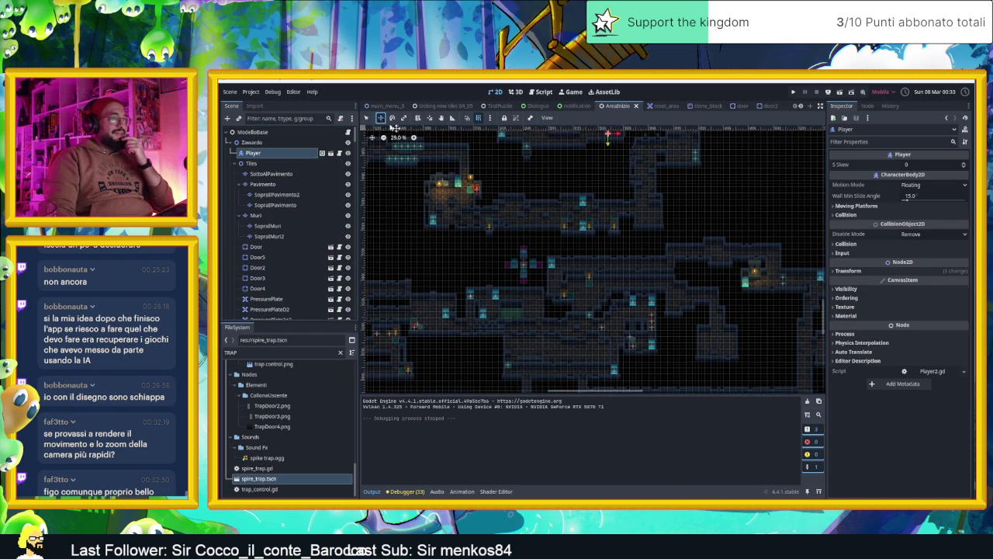
mouse_move(750, 291)
mouse_down()
mouse_move(729, 323)
mouse_move(747, 382)
mouse_move(741, 374)
mouse_up()
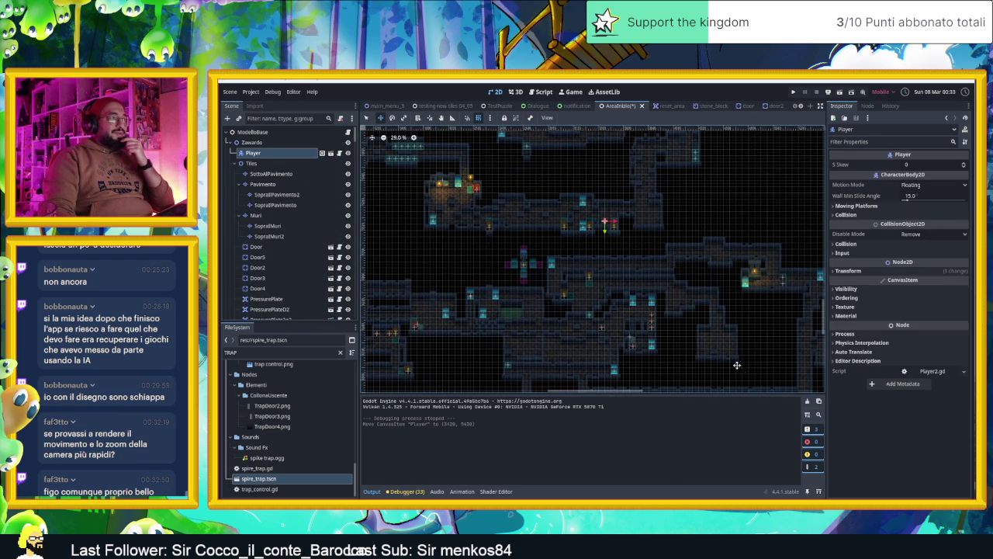
Drag the Player up-left to (2370, 4770) beside the spike corridor, then save and run the scene.
scroll(630, 241, up, 8)
scroll(630, 240, left, 6)
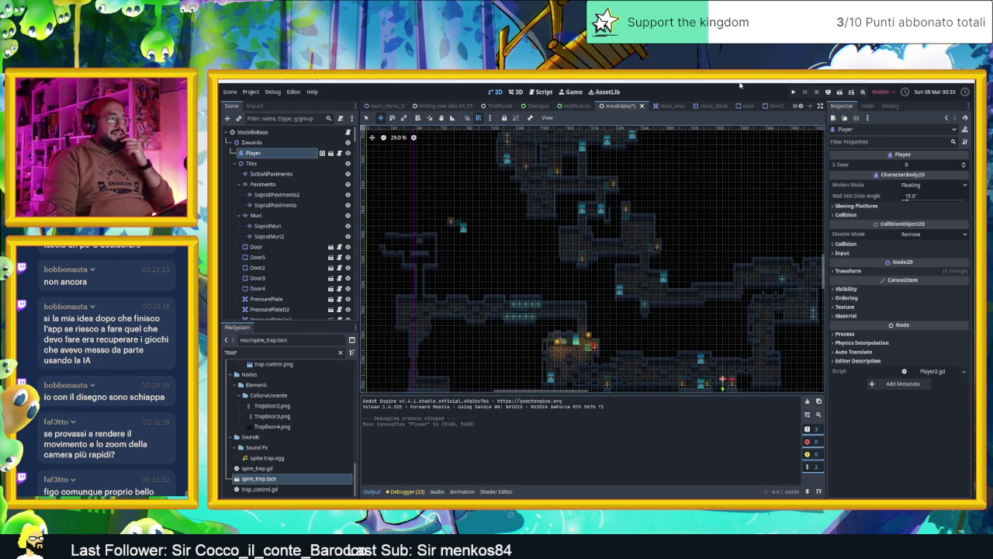
scroll(750, 215, down, 6)
scroll(742, 295, up, 1)
mouse_move(699, 301)
mouse_down()
mouse_move(619, 273)
mouse_move(593, 240)
mouse_up()
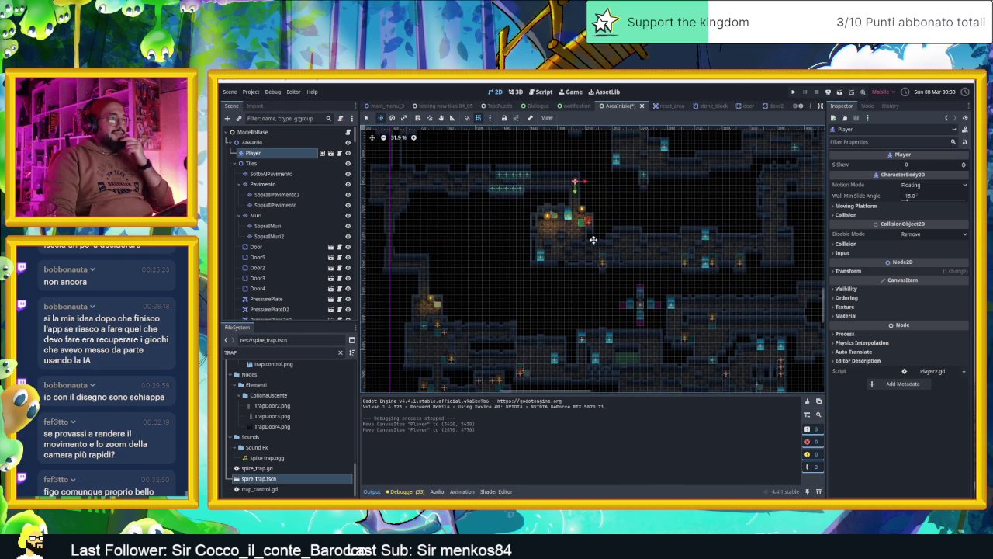
scroll(559, 179, up, 5)
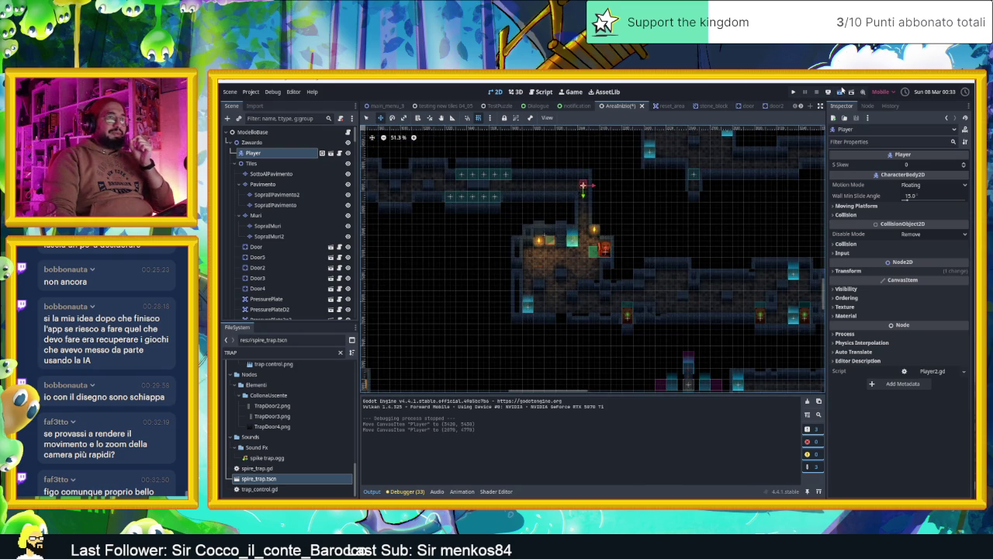
click(842, 91)
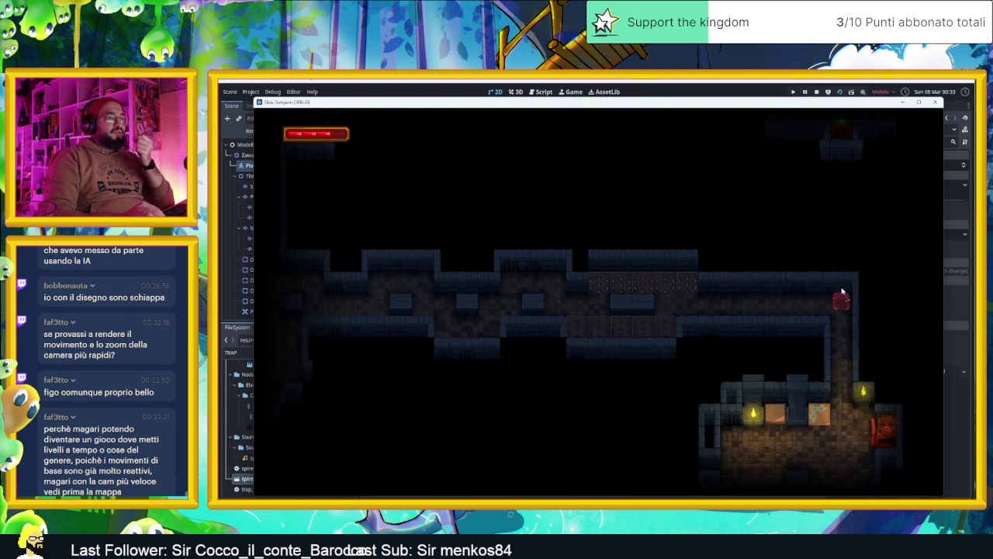
Move the slime left and down the corridor, then right to the wall and back.
key(Left)
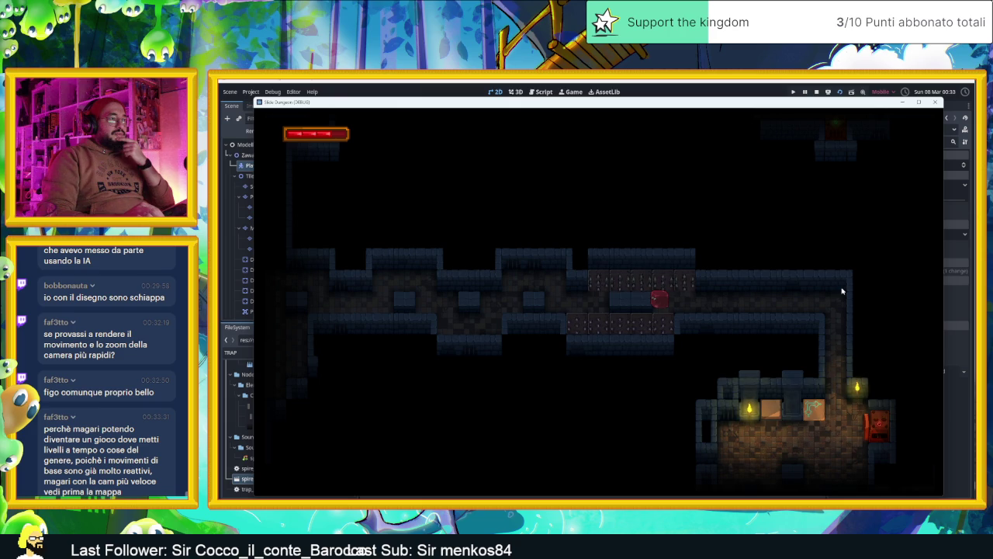
key(Down)
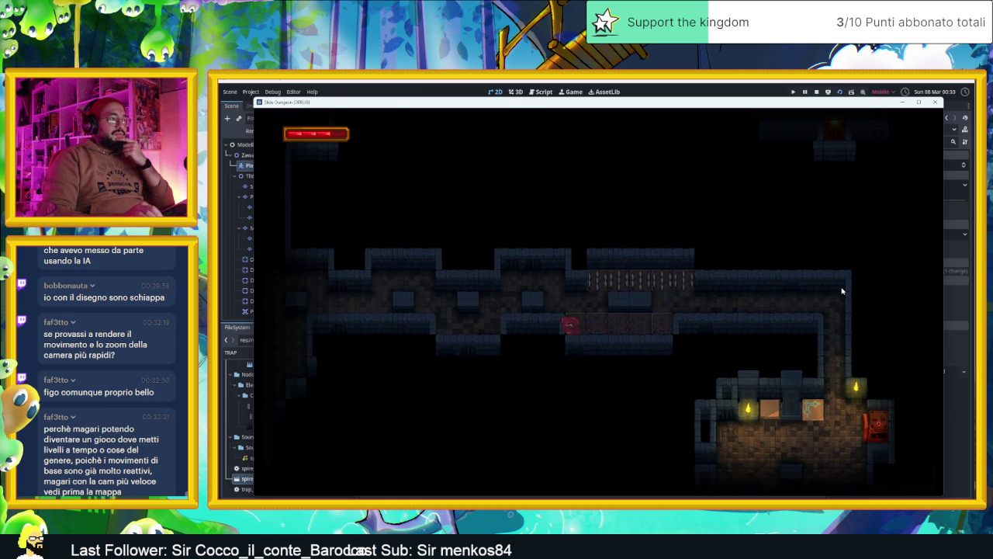
key(Left)
key(Down)
key(Left)
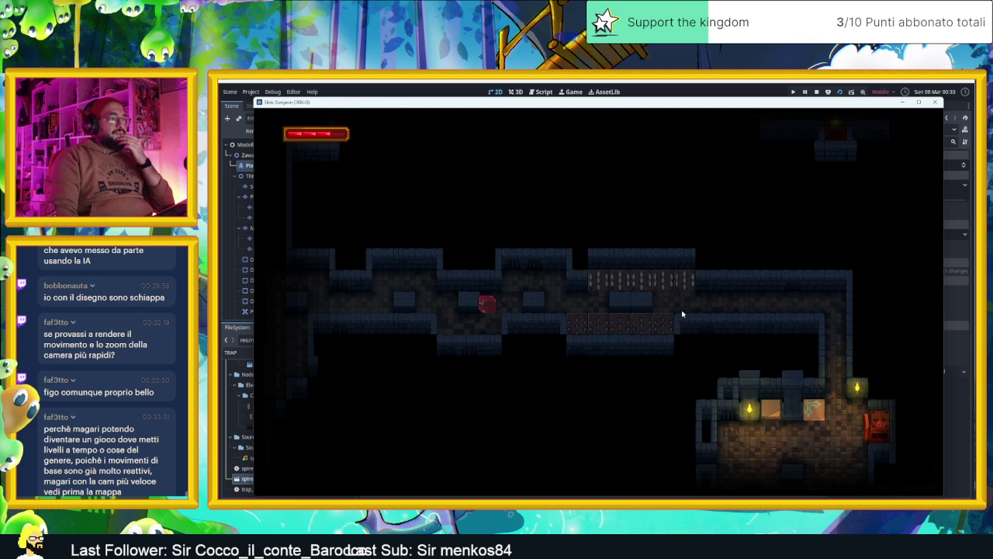
key(Right)
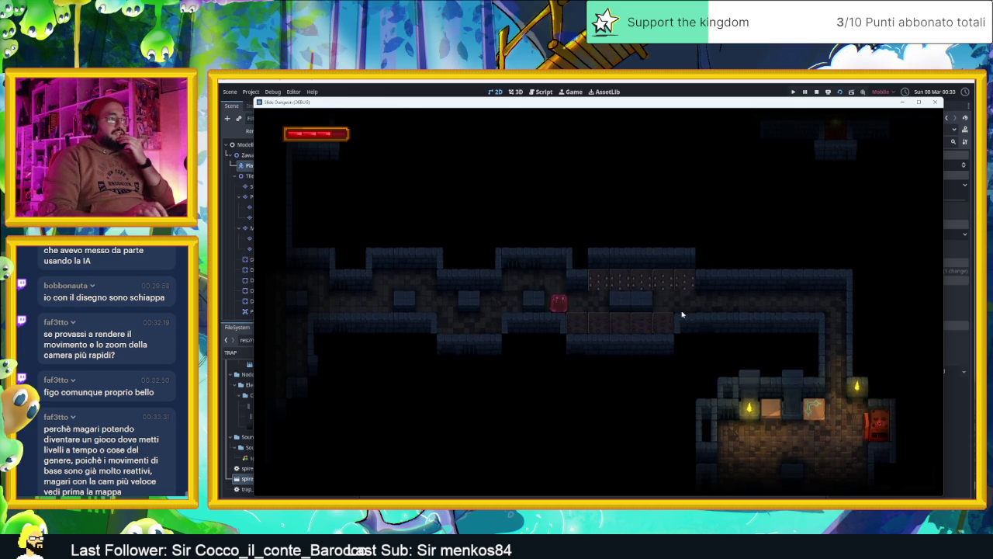
key(Right)
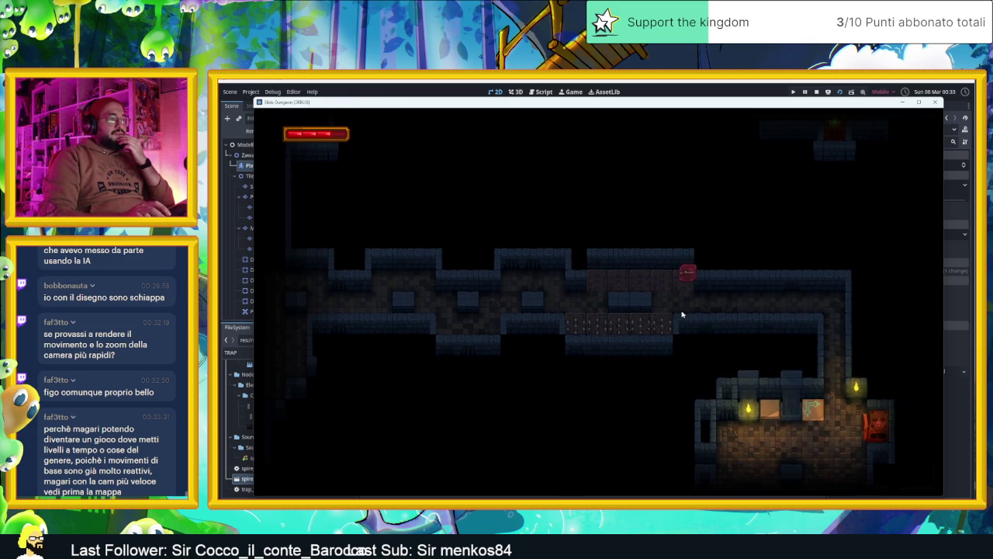
key(Left)
key(Left)
key(Down)
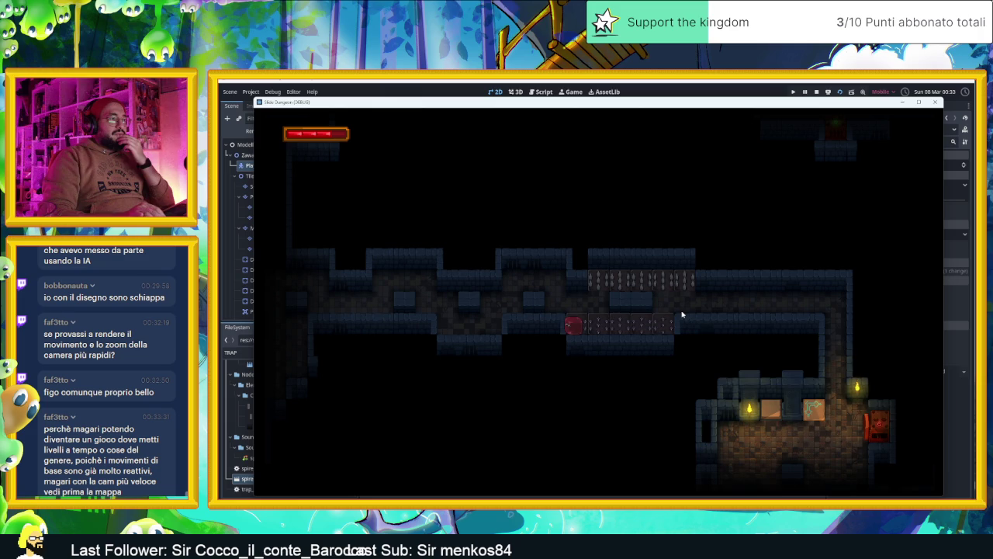
Step the slime left and down past the alternating spikes into the next area.
key(Left)
key(Down)
key(Left)
key(Down)
key(Left)
key(Up)
key(Left)
key(Down)
key(Left)
Slide the slime right toward the lit room and back between the spike rows.
key(Right)
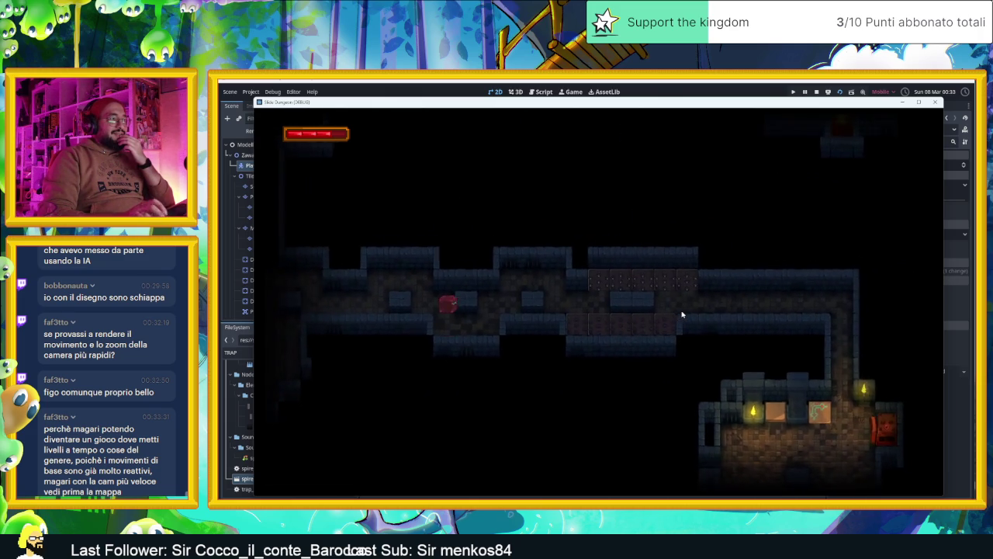
key(Right)
key(Up)
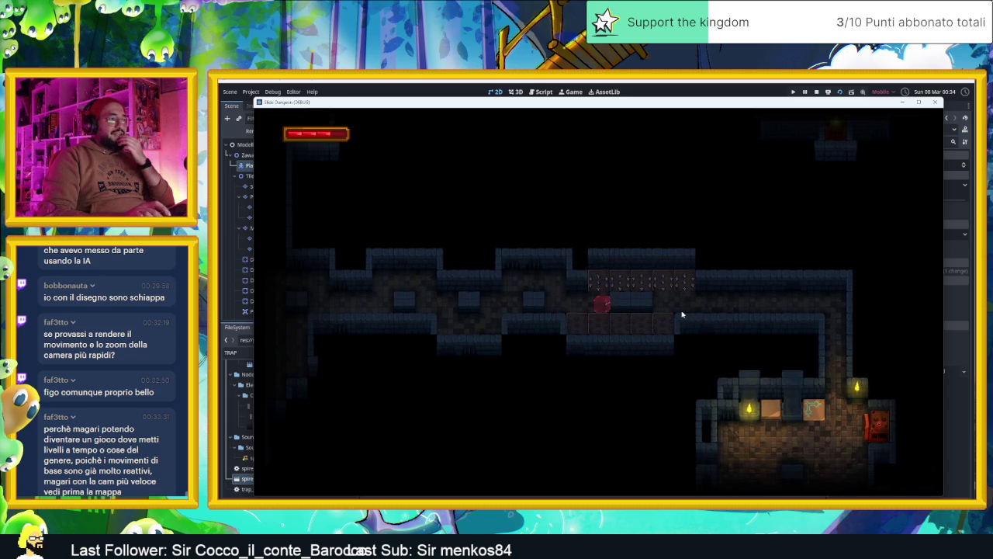
key(Down)
key(Right)
key(Left)
key(Left)
key(Down)
key(Up)
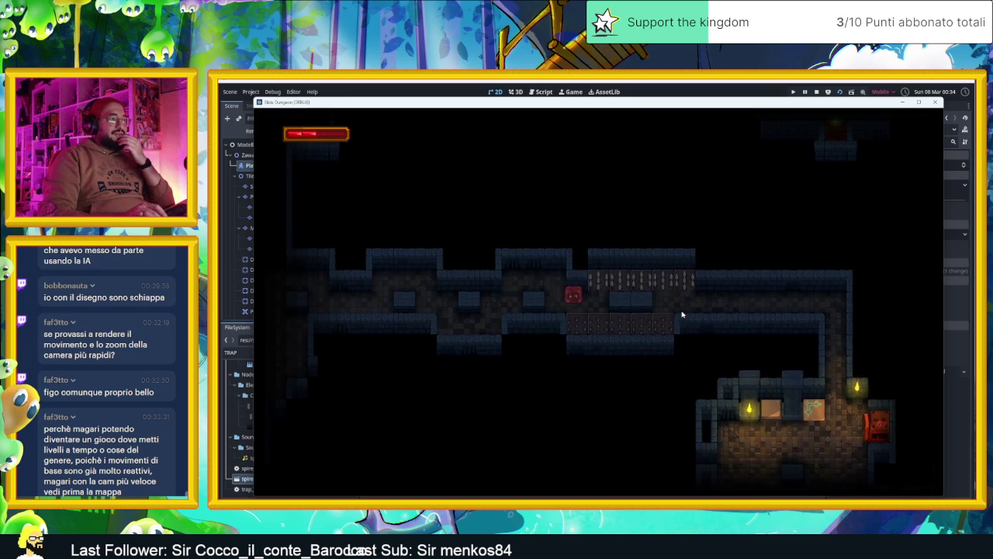
Zigzag the slime up, left and down through the alternating spike rows.
key(Up)
key(Left)
key(Down)
key(Left)
key(Down)
key(Left)
key(Up)
key(Left)
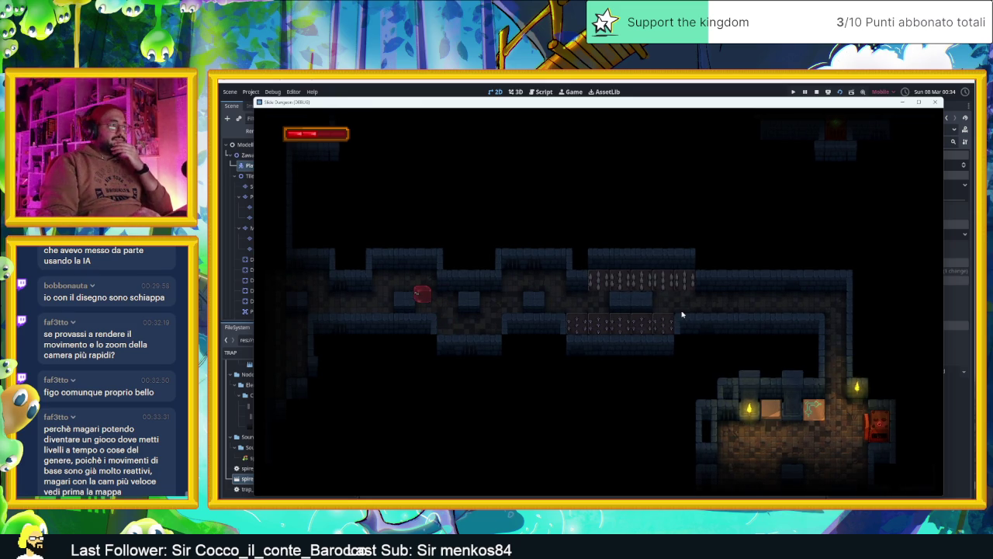
Weave the slime through the last gap and left along the corridor between spike rows.
key(Down)
key(Right)
key(Up)
key(Right)
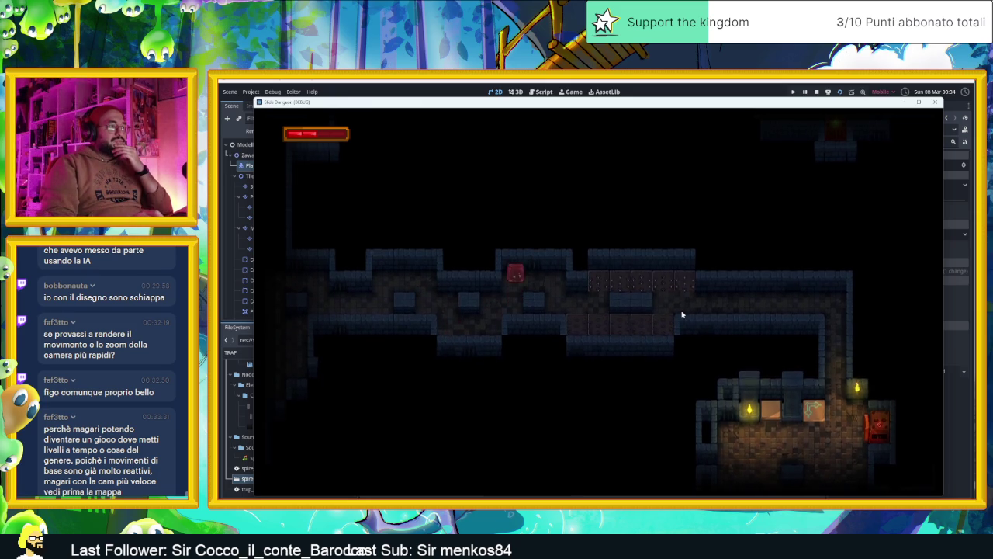
key(Left)
key(Up)
key(Left)
key(Down)
key(Left)
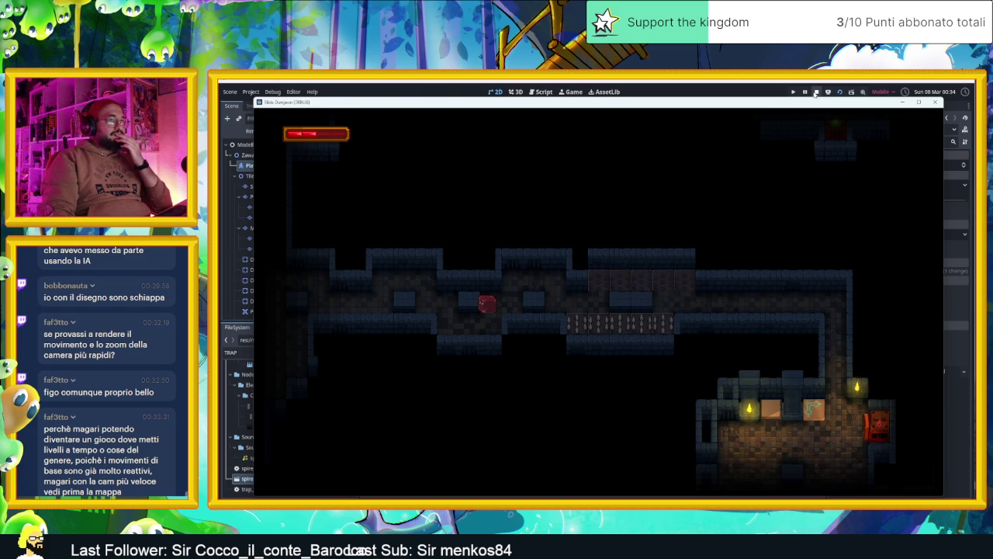
Stop the game and select TrapControl to confirm Delay 1.0 and Alternate on.
click(815, 91)
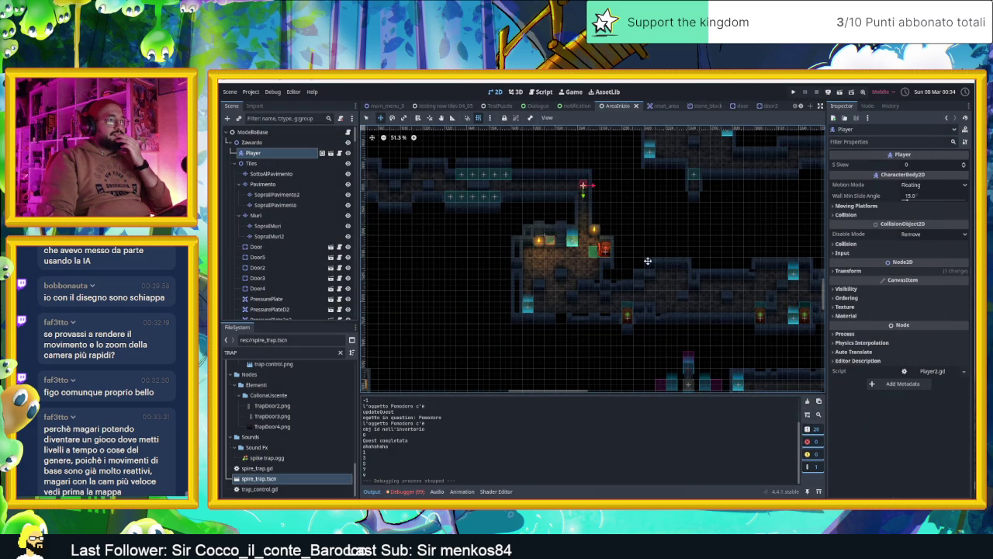
scroll(473, 202, up, 3)
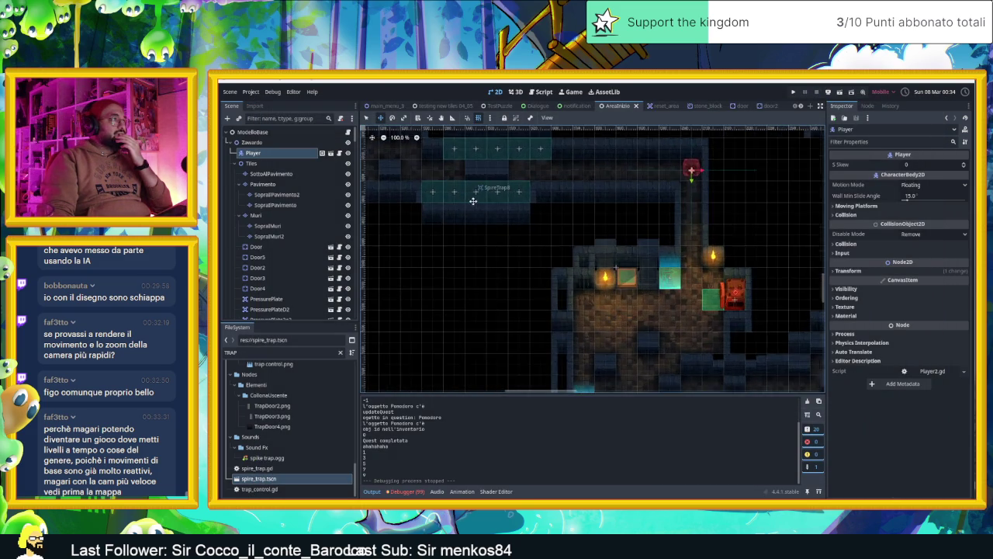
scroll(466, 233, up, 3)
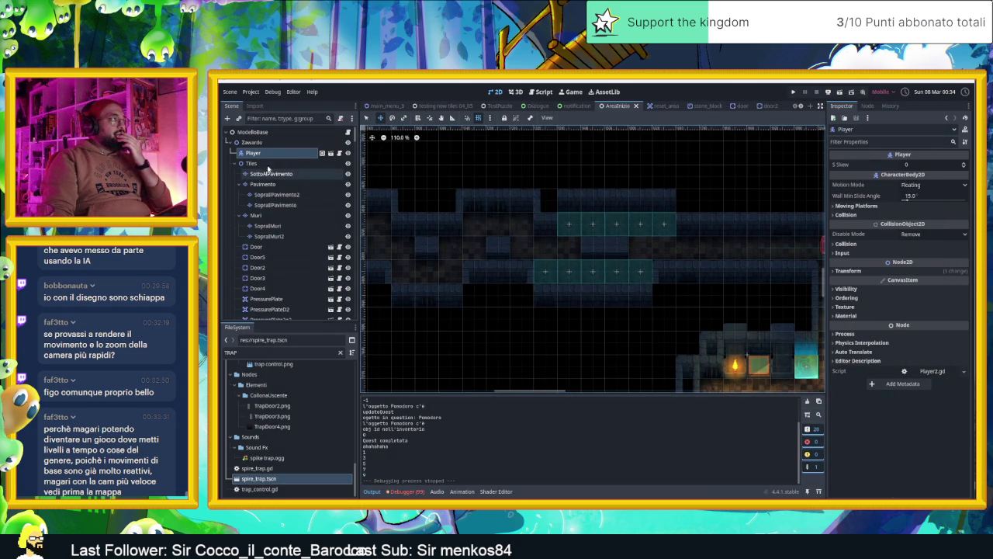
scroll(298, 294, down, 8)
scroll(298, 301, down, 10)
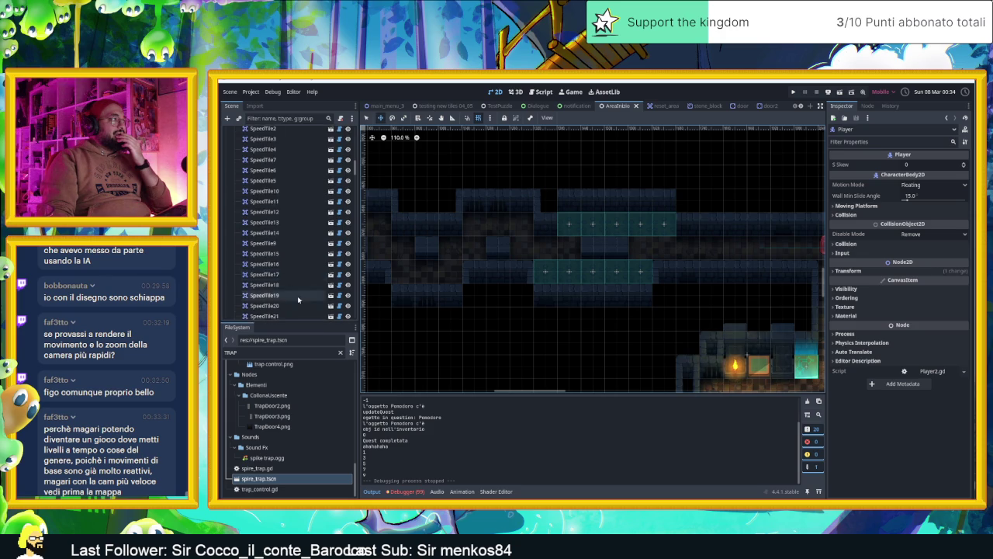
scroll(298, 296, up, 5)
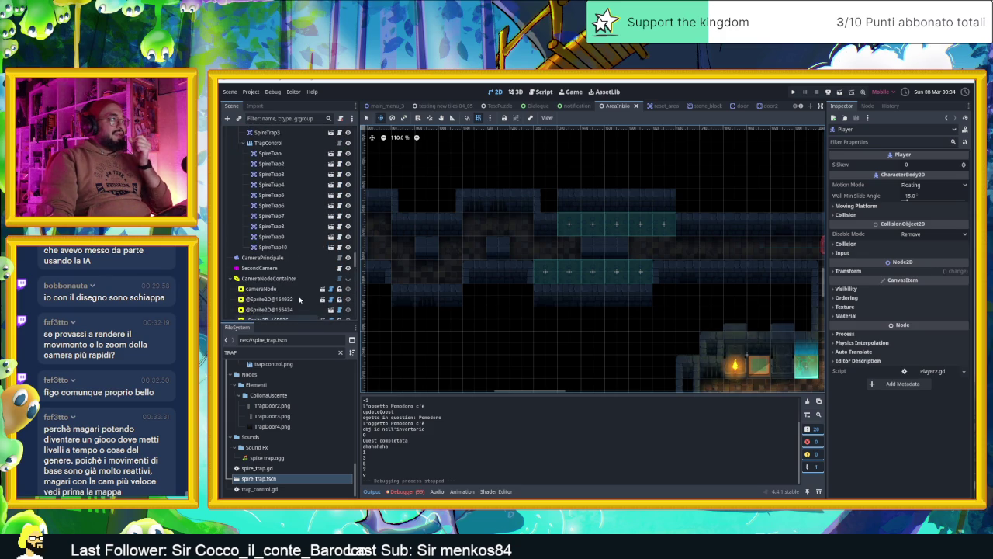
click(271, 214)
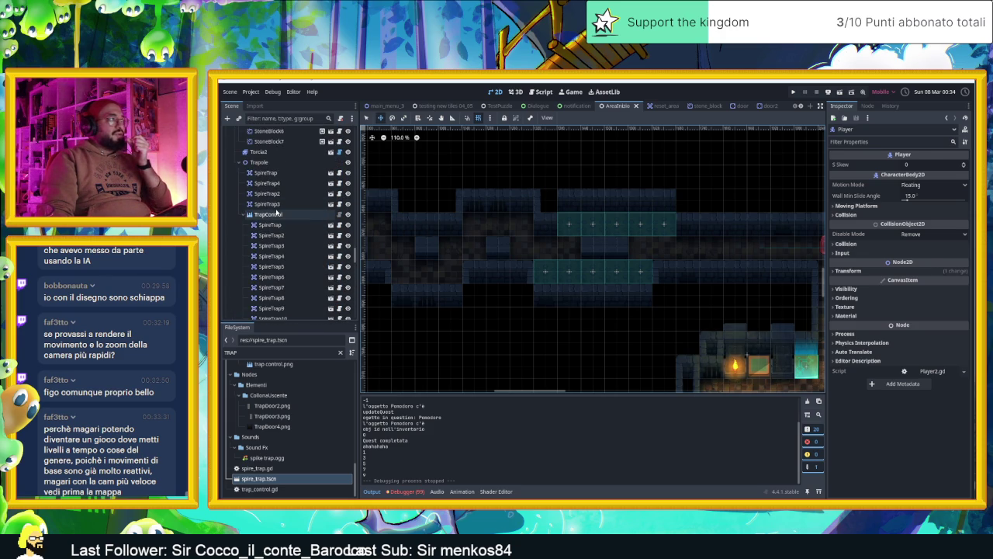
scroll(281, 221, down, 3)
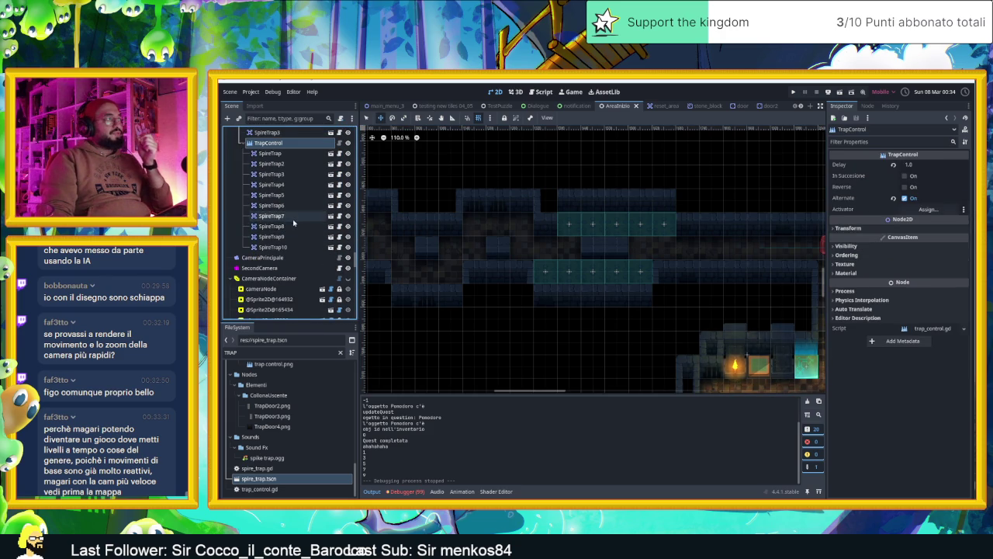
scroll(280, 225, up, 1)
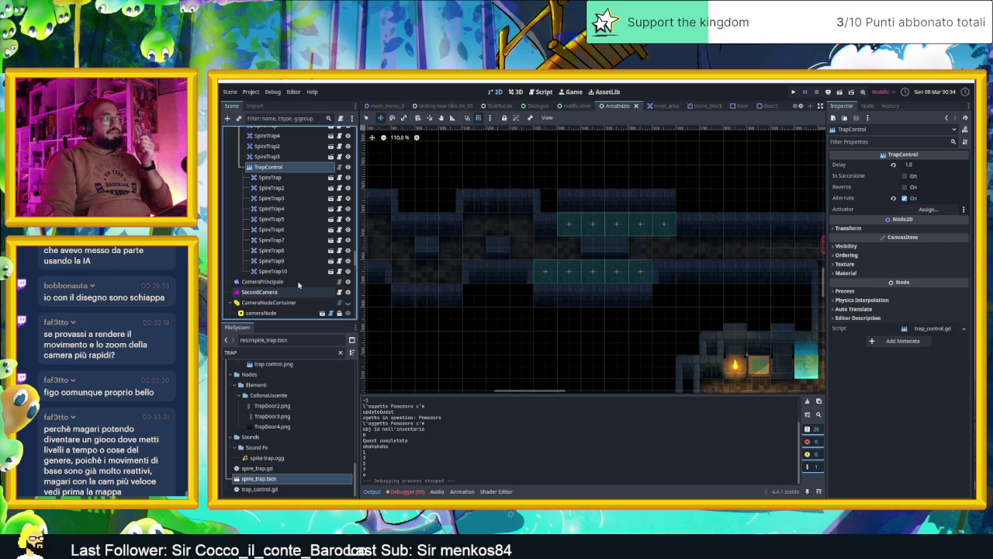
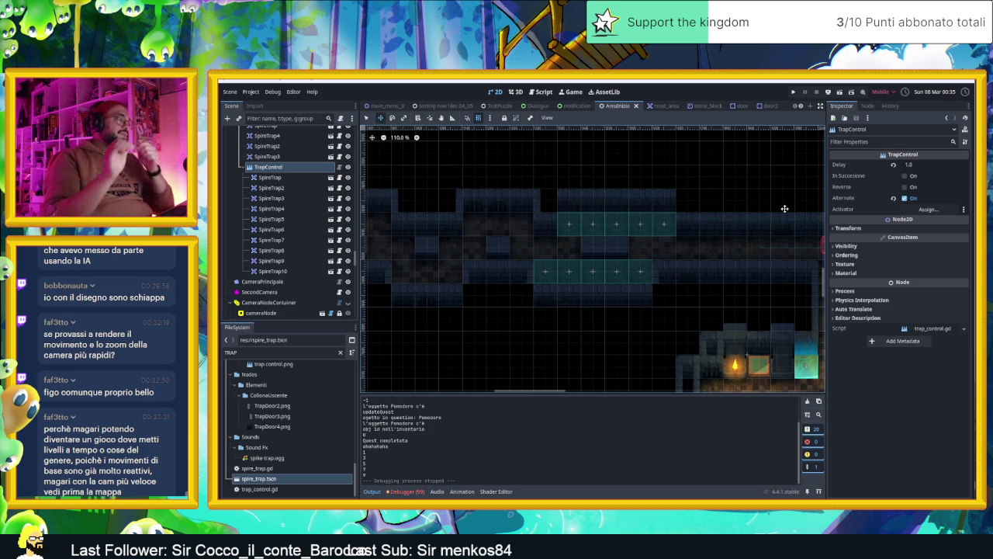
Duplicate SpireTrap10 into SpireTrap11 and more copies beside the trap rows, then save and run.
click(299, 271)
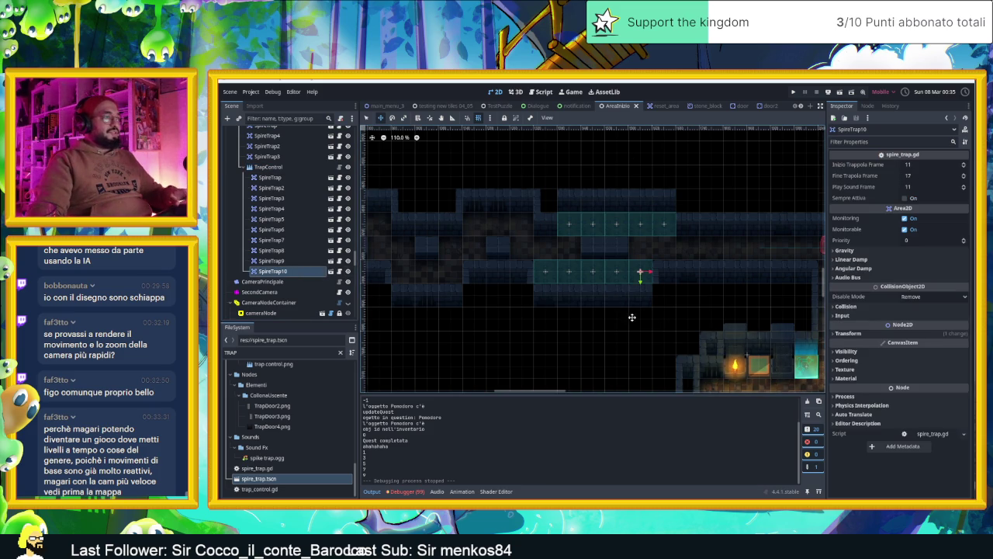
key(ctrl+d)
mouse_move(702, 307)
mouse_down()
mouse_move(700, 325)
mouse_move(676, 350)
mouse_move(496, 268)
mouse_move(545, 258)
mouse_move(464, 305)
mouse_move(552, 276)
mouse_move(567, 256)
mouse_move(489, 305)
mouse_move(578, 265)
mouse_move(513, 311)
mouse_up()
key(ctrl+d)
key(ctrl+d)
key(ctrl+d)
key(ctrl+d)
key(ctrl+d)
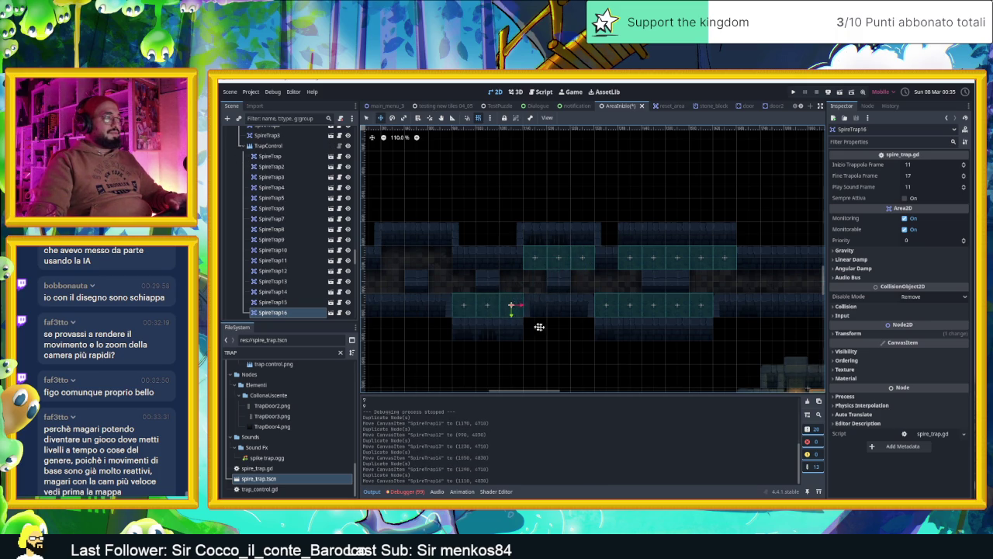
scroll(539, 327, left, 3)
key(ctrl+s)
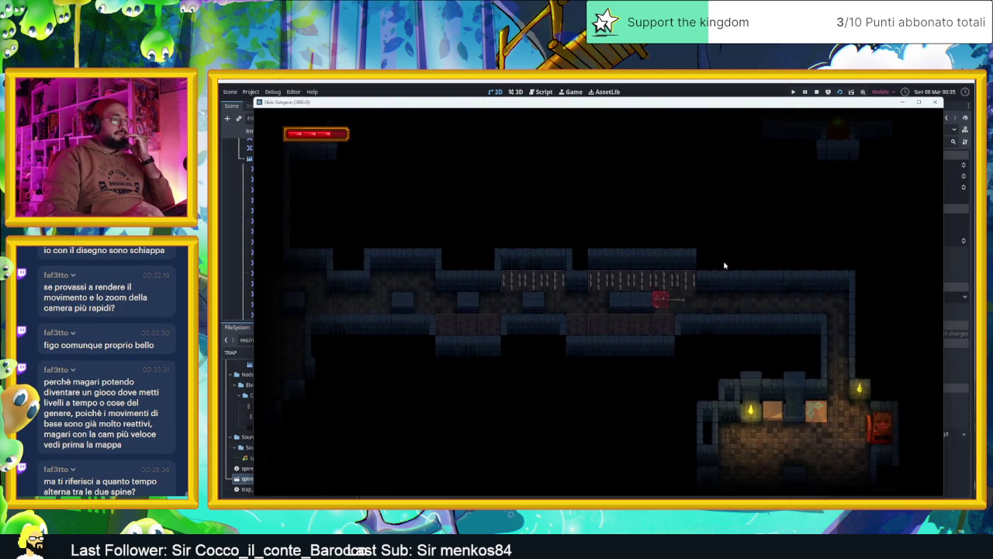
Steer the slime left around the alternating upper and lower spike rows.
key(Left)
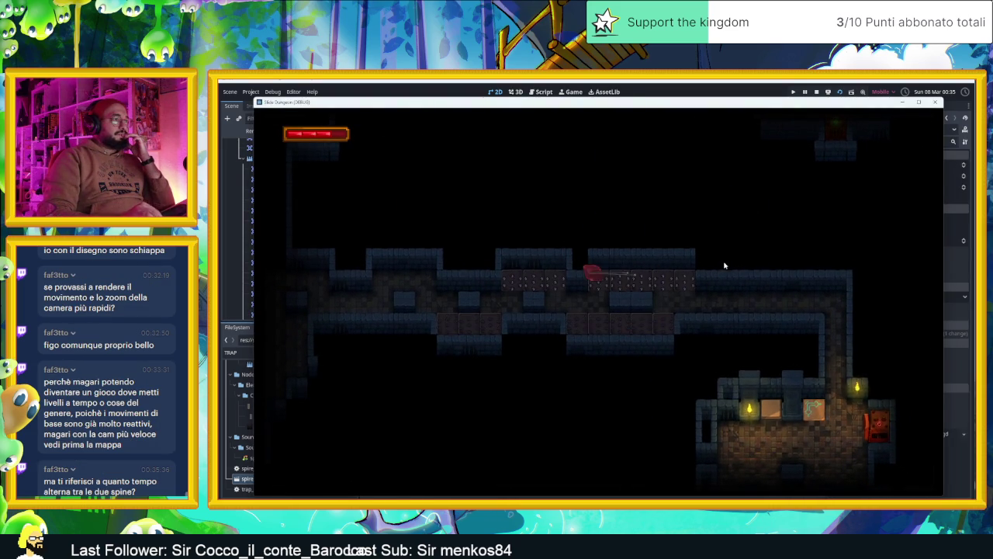
key(Down)
key(Up)
key(Left)
key(Up)
key(Left)
key(Down)
Walk the slime further left along the lower corridor, then stop the game.
key(Left)
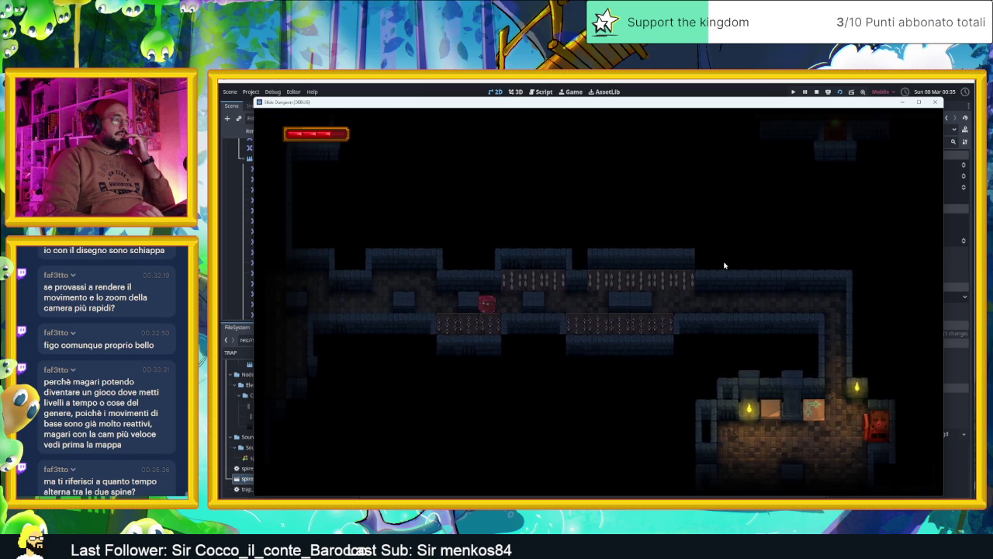
key(Down)
key(Left)
key(Up)
key(Left)
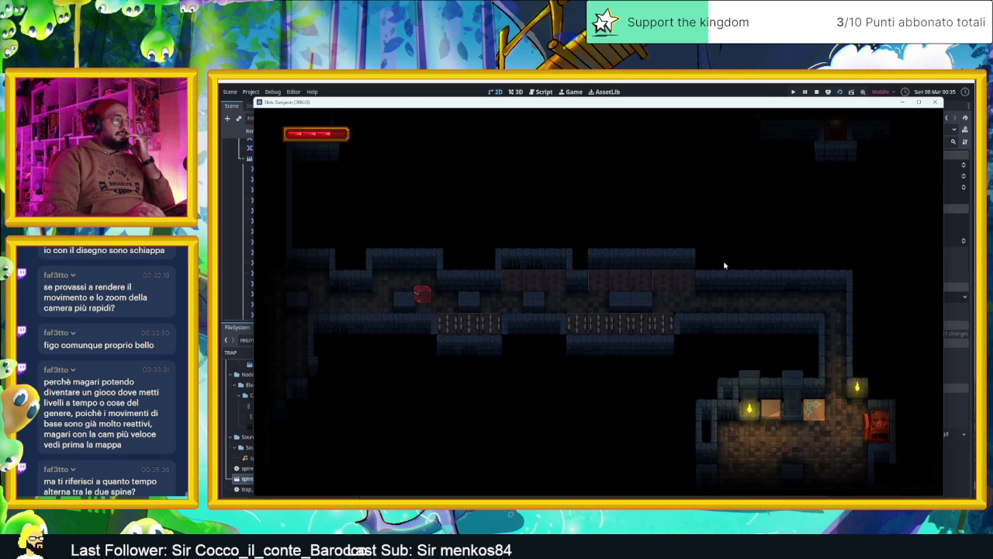
click(816, 91)
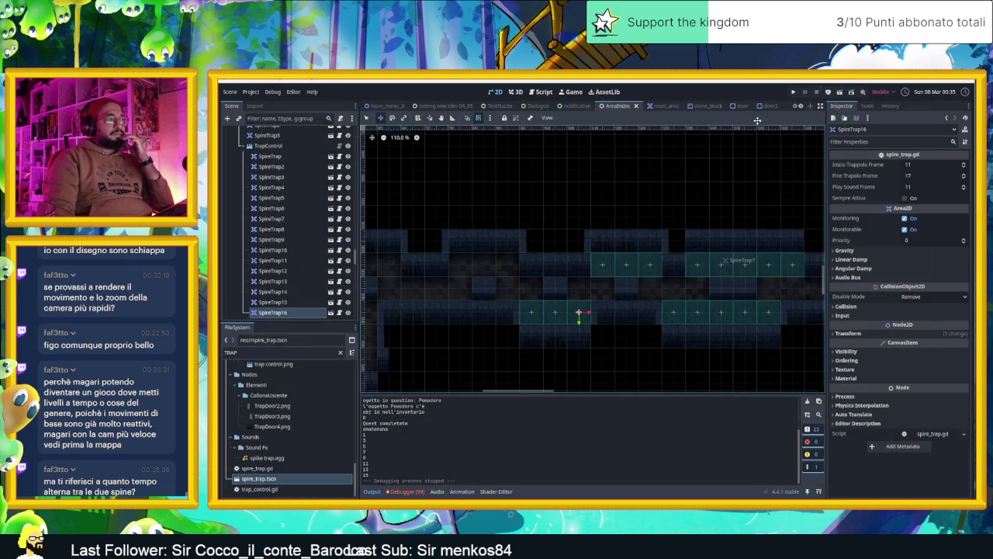
Select the TrapControl node and open its trap_control.gd script.
scroll(641, 280, left, 3)
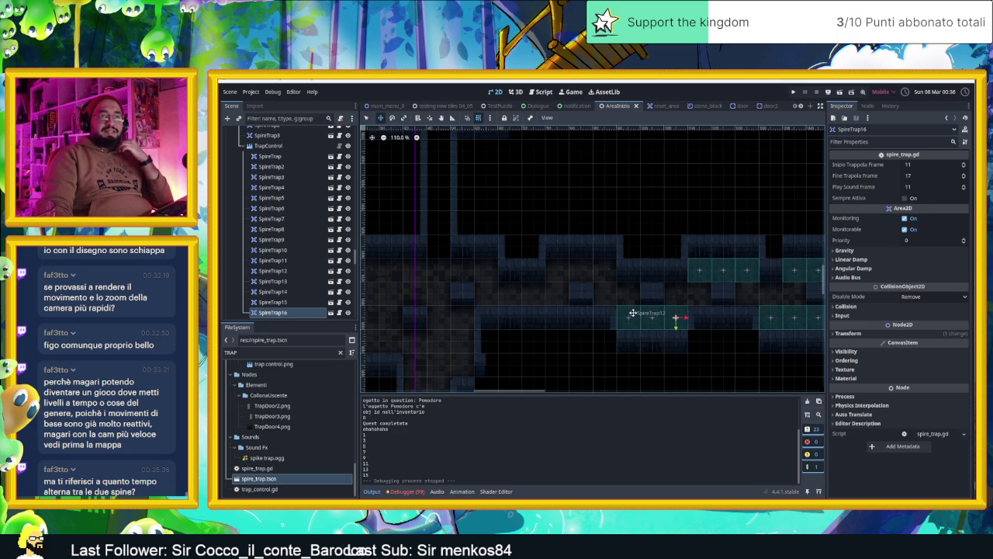
scroll(625, 354, up, 3)
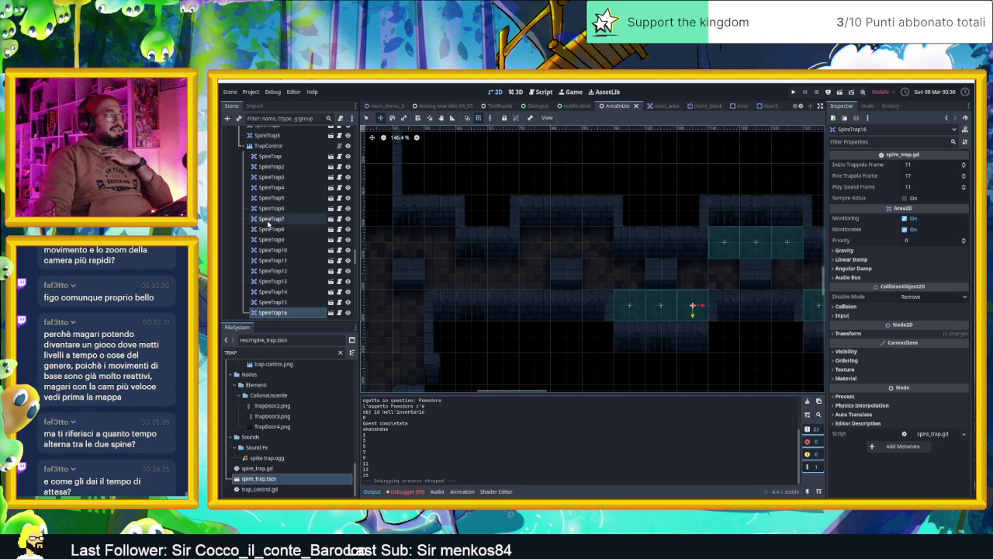
scroll(287, 202, up, 2)
click(268, 193)
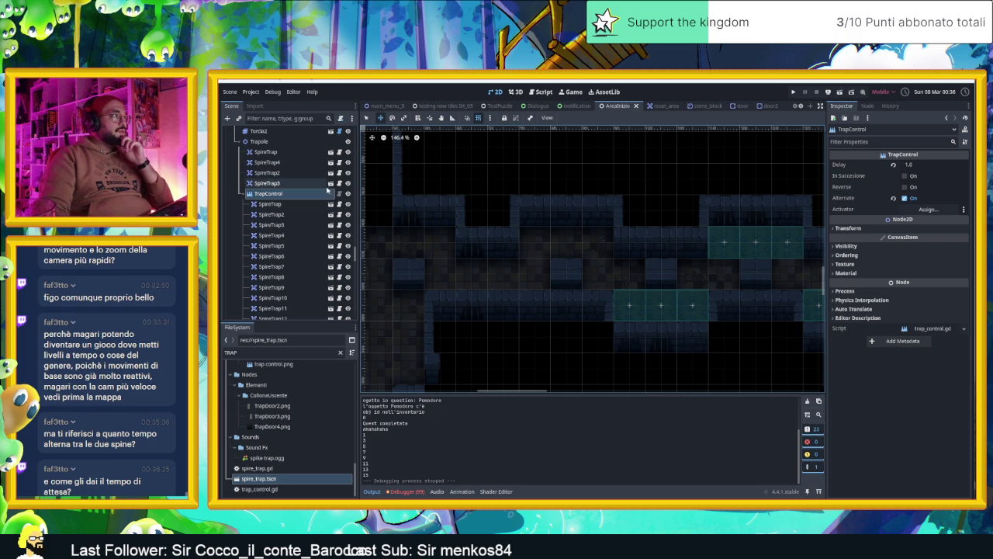
click(338, 193)
scroll(635, 252, up, 3)
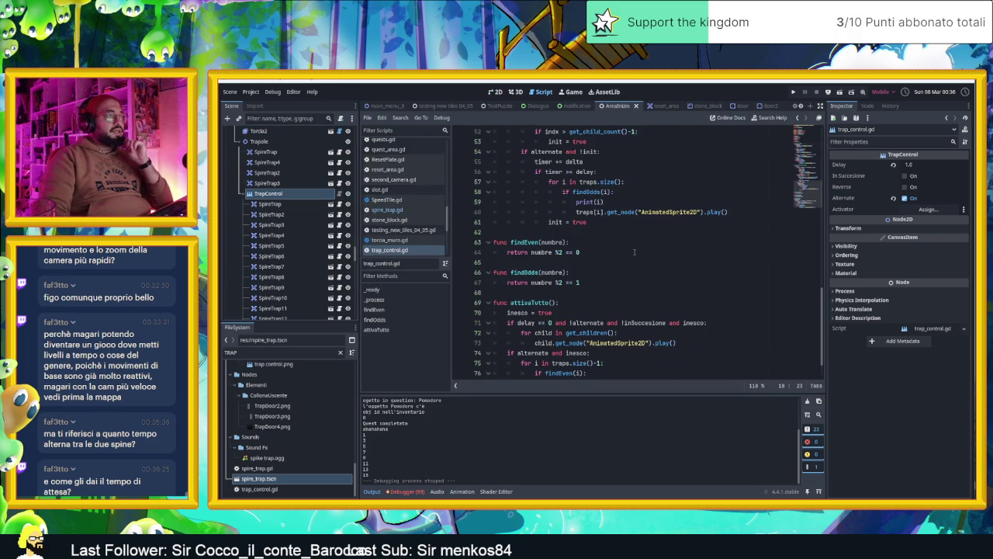
Read through trap_control.gd's _ready and _process code, then go back to the 2D view.
scroll(634, 252, up, 3)
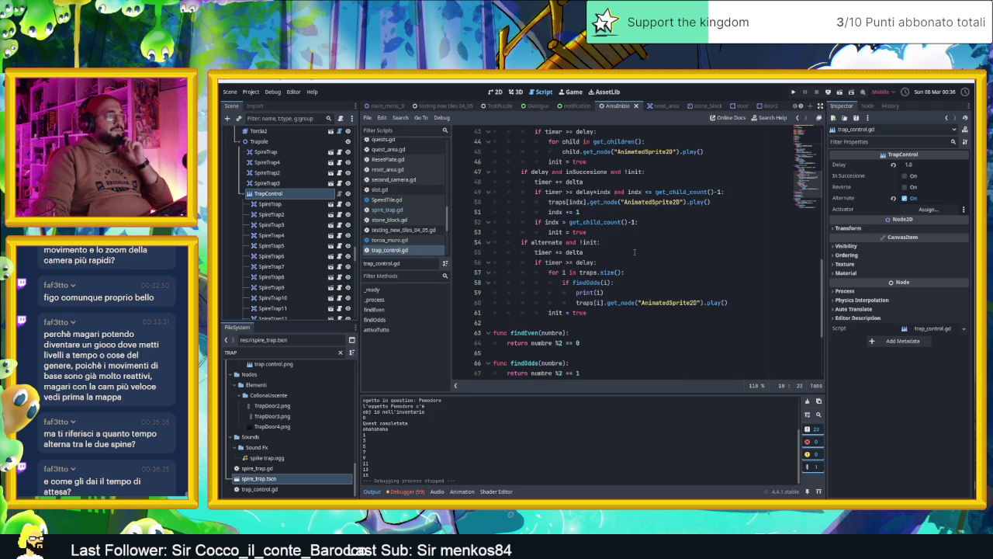
scroll(635, 252, up, 4)
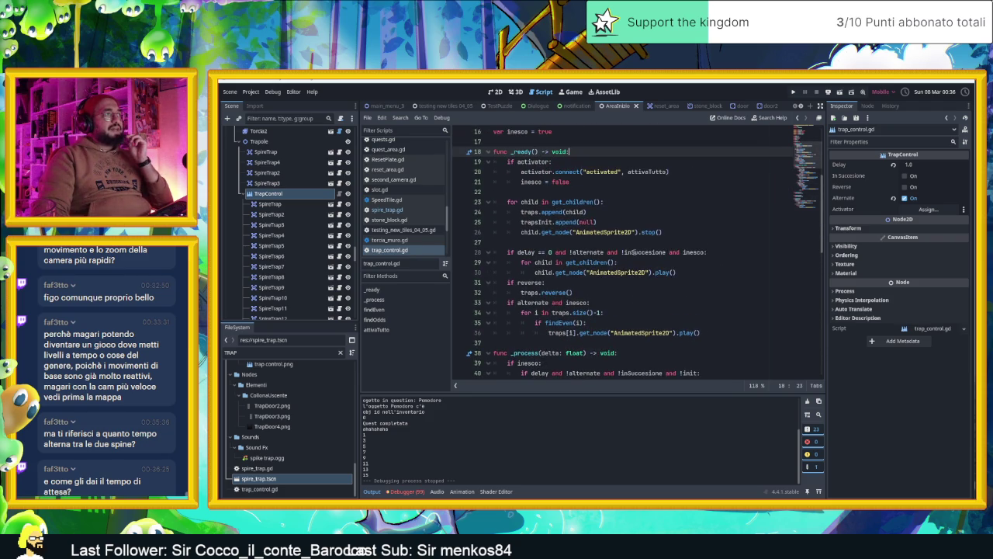
scroll(634, 252, up, 4)
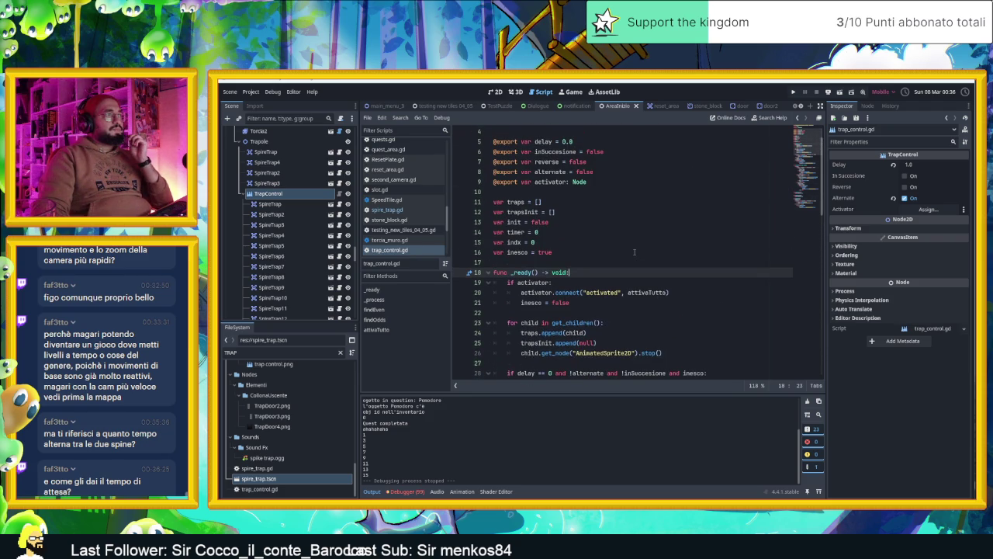
scroll(634, 253, up, 1)
scroll(634, 252, down, 10)
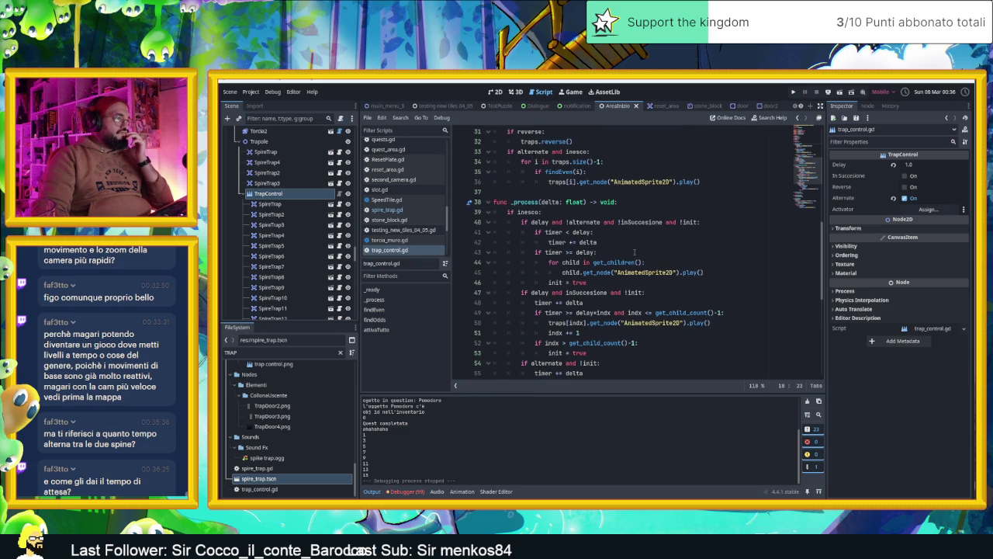
scroll(634, 252, down, 2)
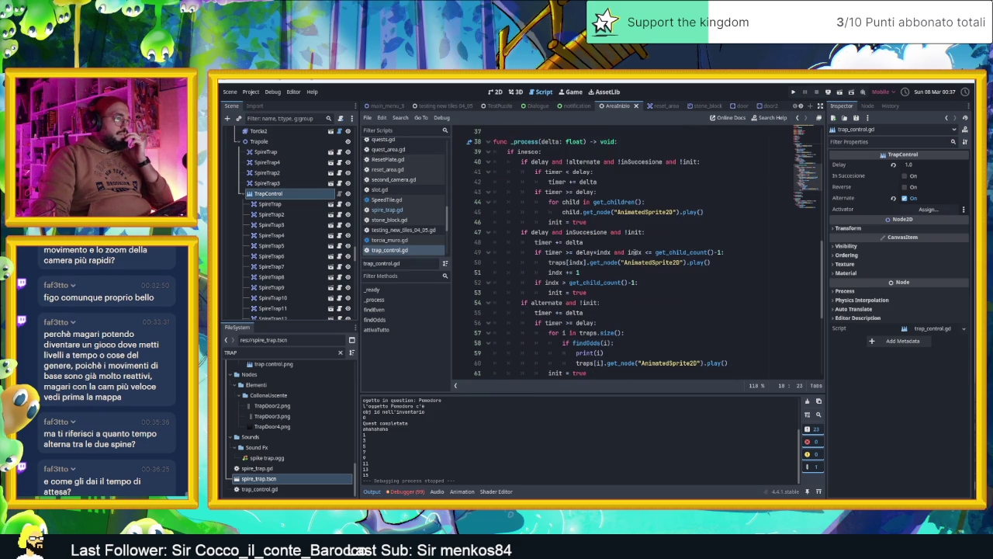
scroll(633, 252, down, 2)
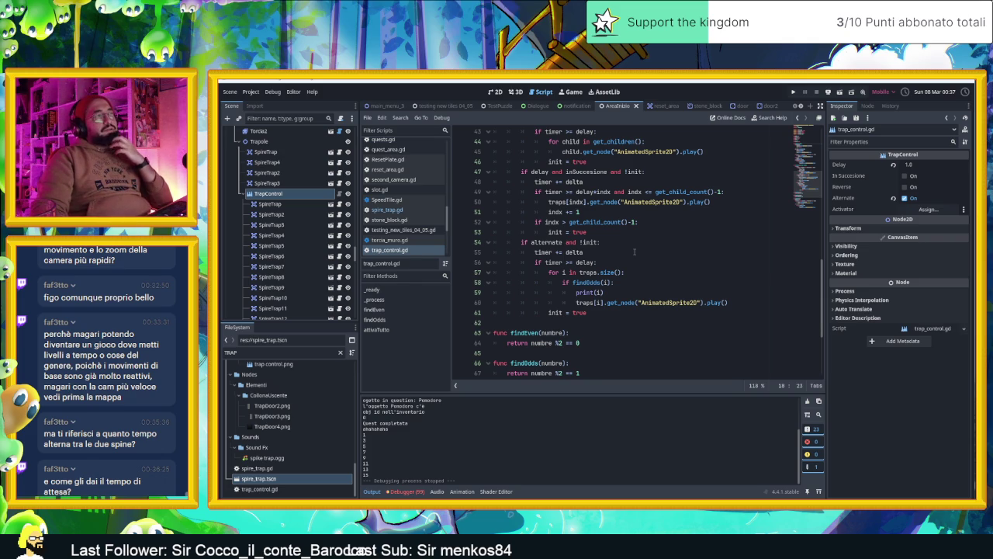
scroll(635, 251, up, 1)
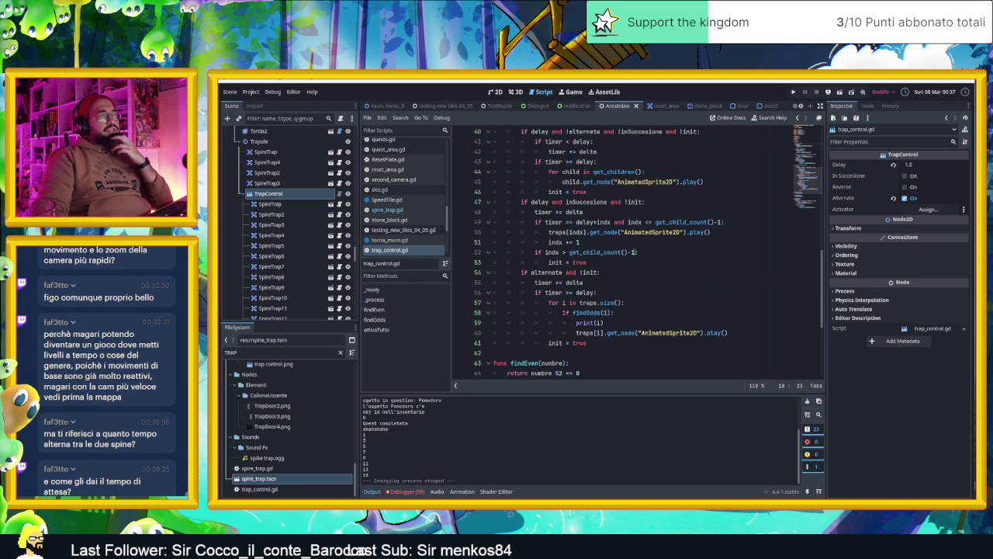
scroll(634, 251, up, 1)
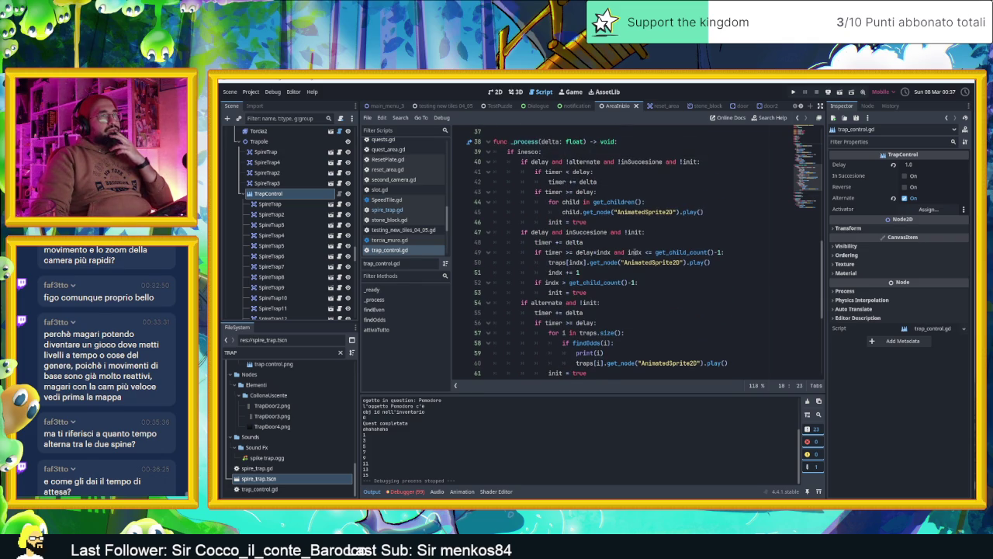
scroll(635, 251, up, 1)
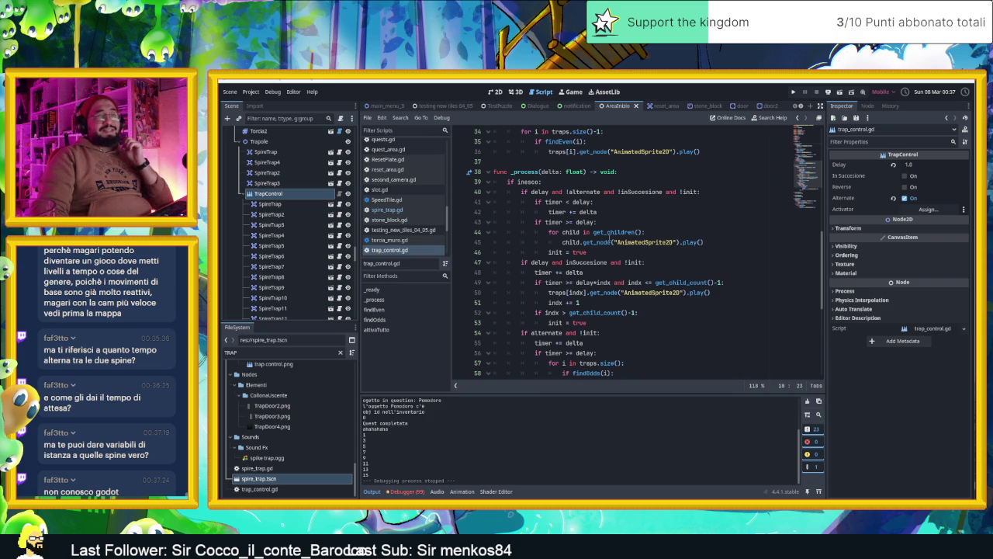
mouse_move(613, 233)
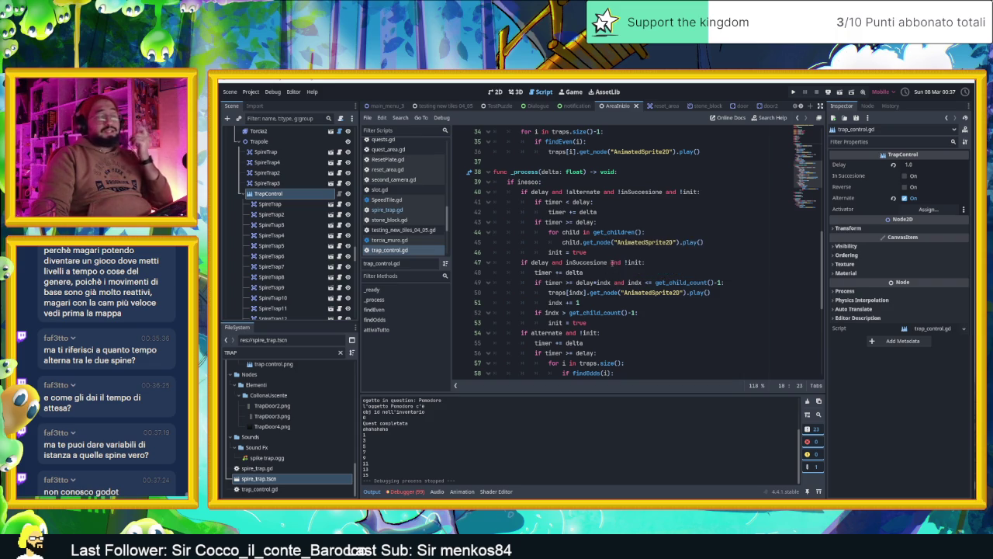
scroll(613, 262, up, 4)
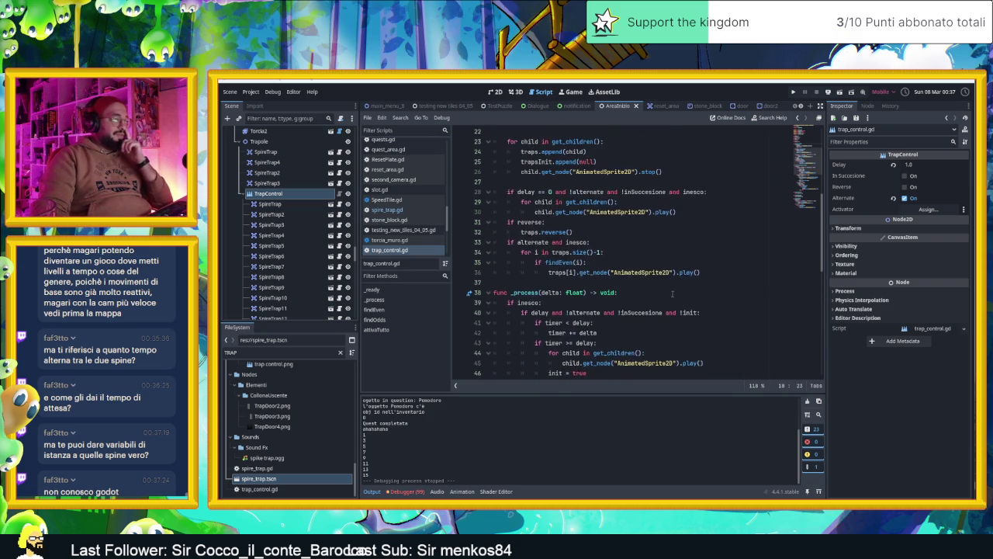
scroll(673, 293, up, 3)
click(496, 92)
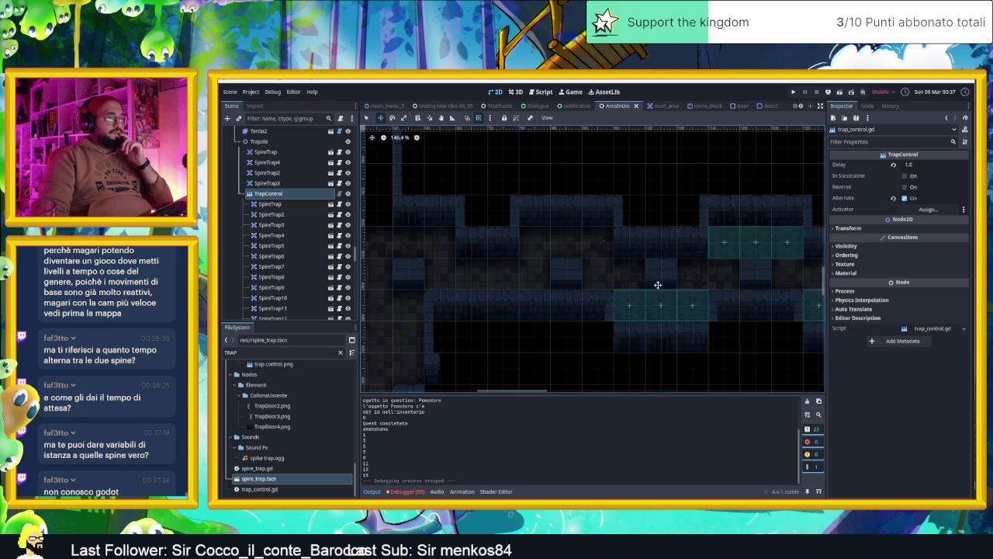
Duplicate SpireTrap16 into SpireTrap17, SpireTrap18 and another copy, placing each a tile apart.
click(684, 303)
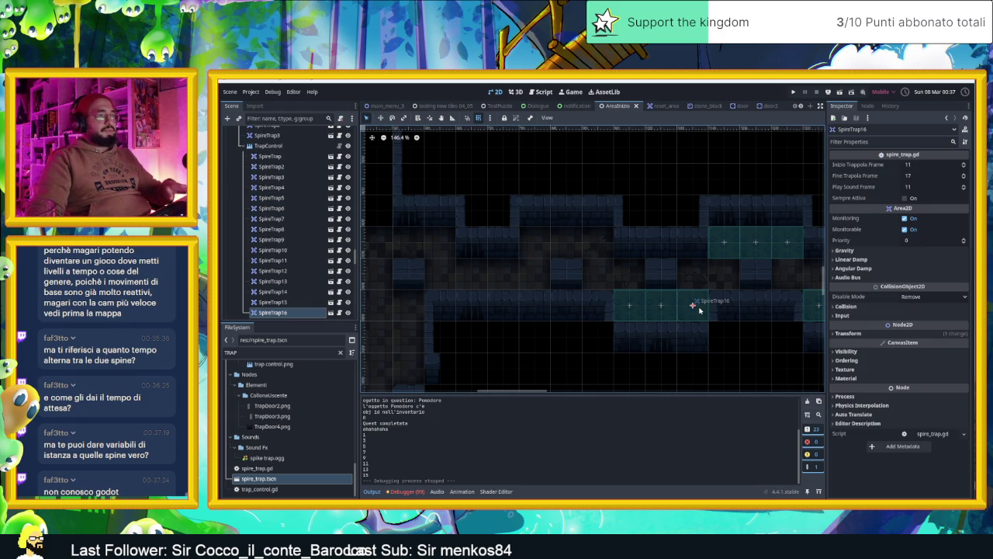
key(ctrl+d)
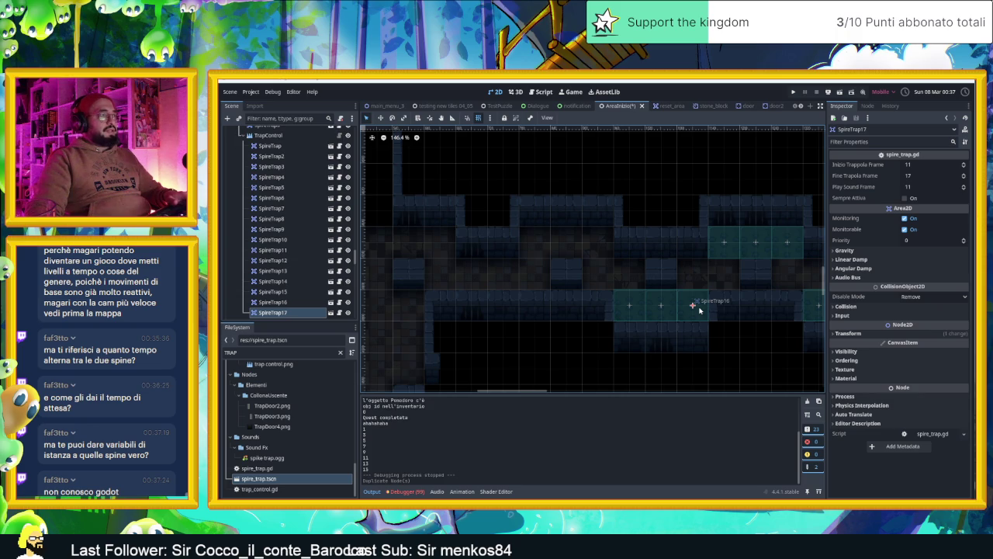
mouse_move(699, 310)
mouse_down()
mouse_move(572, 246)
mouse_move(541, 246)
mouse_up()
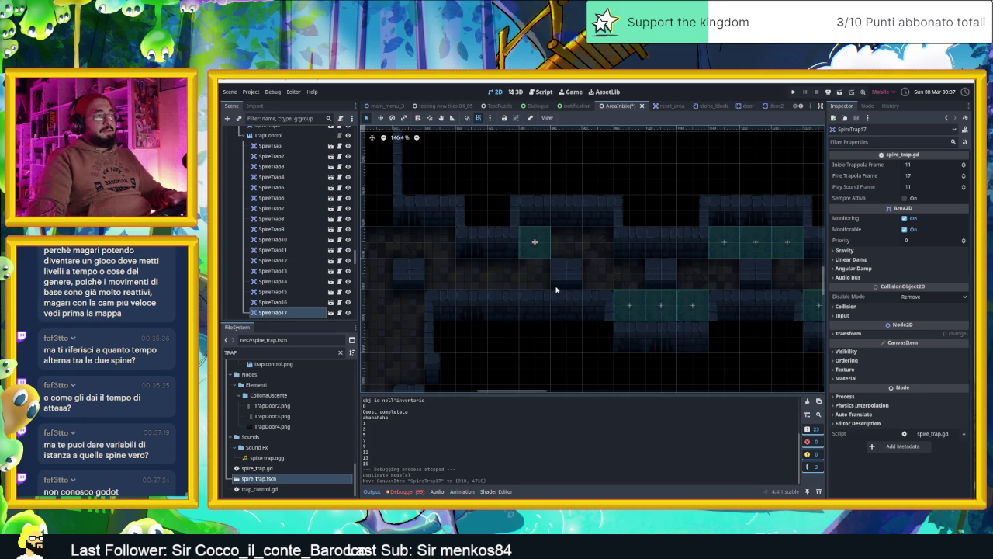
key(ctrl+d)
mouse_move(542, 246)
mouse_down()
mouse_move(569, 242)
mouse_move(550, 177)
mouse_move(570, 239)
mouse_move(601, 196)
mouse_move(601, 164)
mouse_move(598, 242)
mouse_up()
key(ctrl+d)
key(ctrl+d)
key(ctrl+d)
Box-select the two raised spire traps, move them left and nudge them into the row.
drag(647, 158, 536, 185)
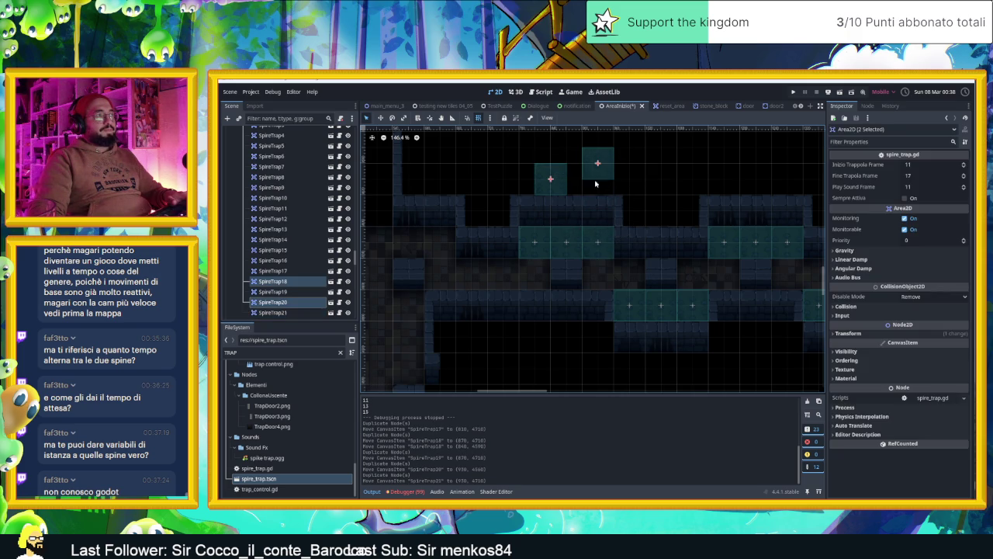
scroll(641, 201, down, 3)
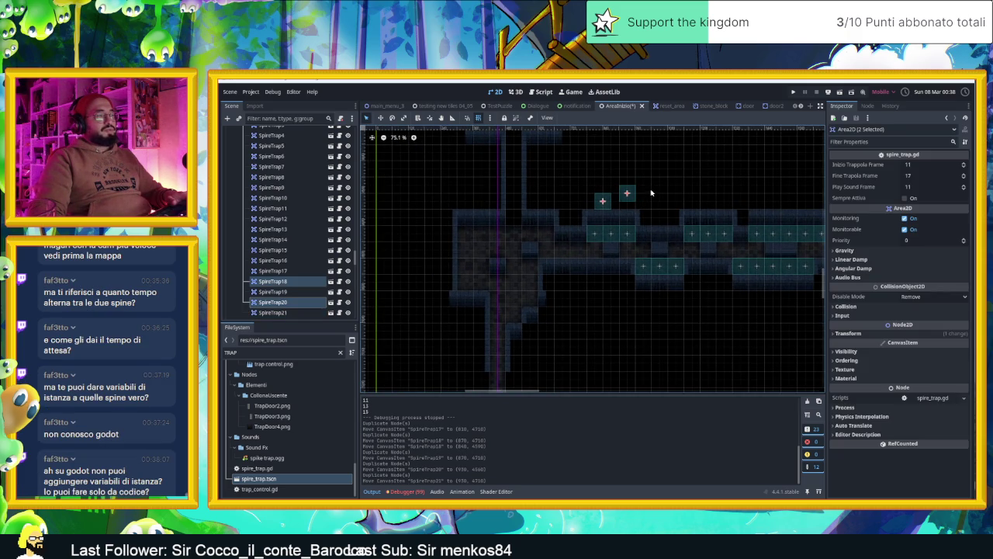
mouse_move(608, 200)
mouse_down()
mouse_move(462, 222)
mouse_move(431, 195)
mouse_move(435, 183)
mouse_move(333, 189)
mouse_up()
scroll(686, 192, down, 3)
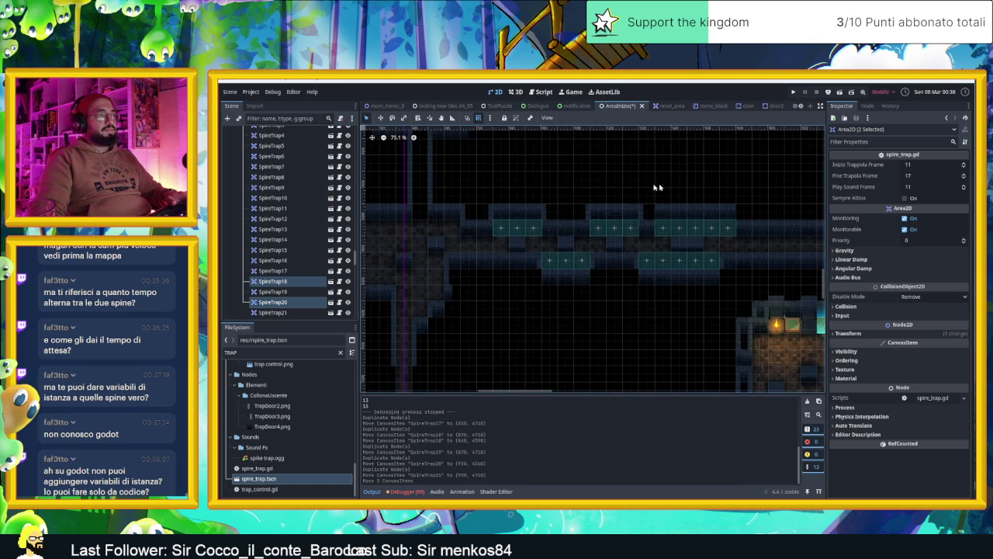
click(654, 188)
scroll(621, 187, down, 3)
mouse_move(401, 181)
mouse_down()
mouse_move(393, 184)
mouse_move(419, 198)
mouse_move(396, 191)
mouse_up()
click(380, 177)
click(622, 173)
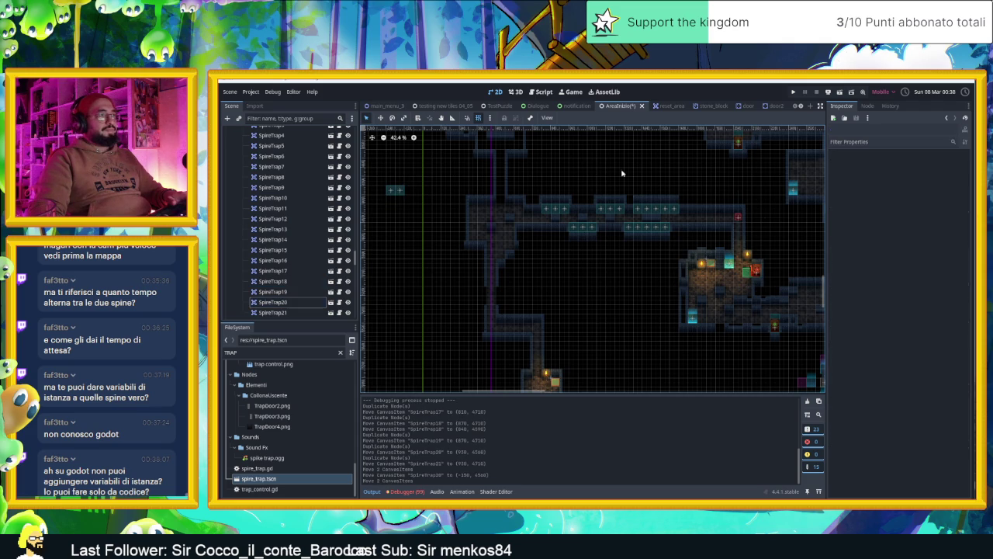
Select SpireTrap21 to check its properties, then save and start a test run.
scroll(630, 186, up, 2)
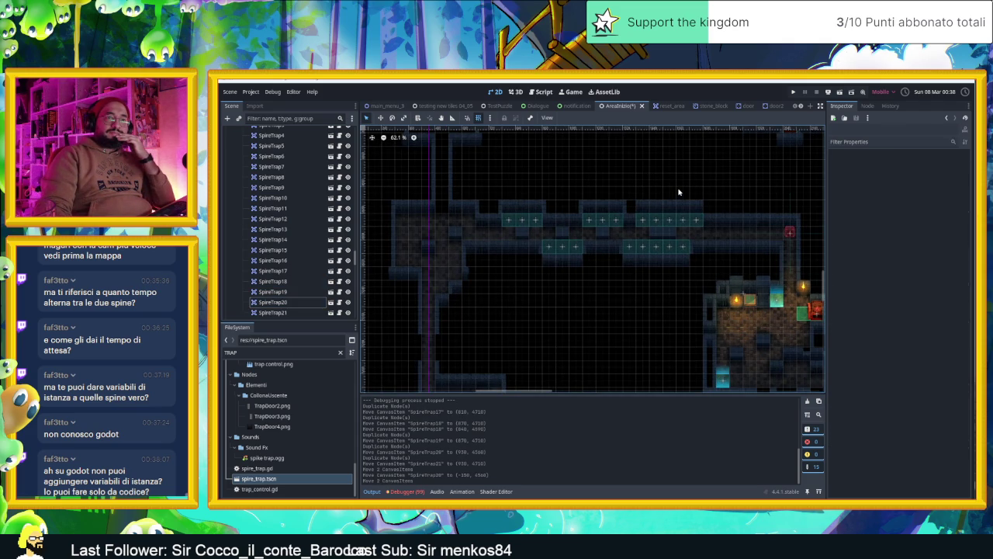
scroll(686, 217, up, 2)
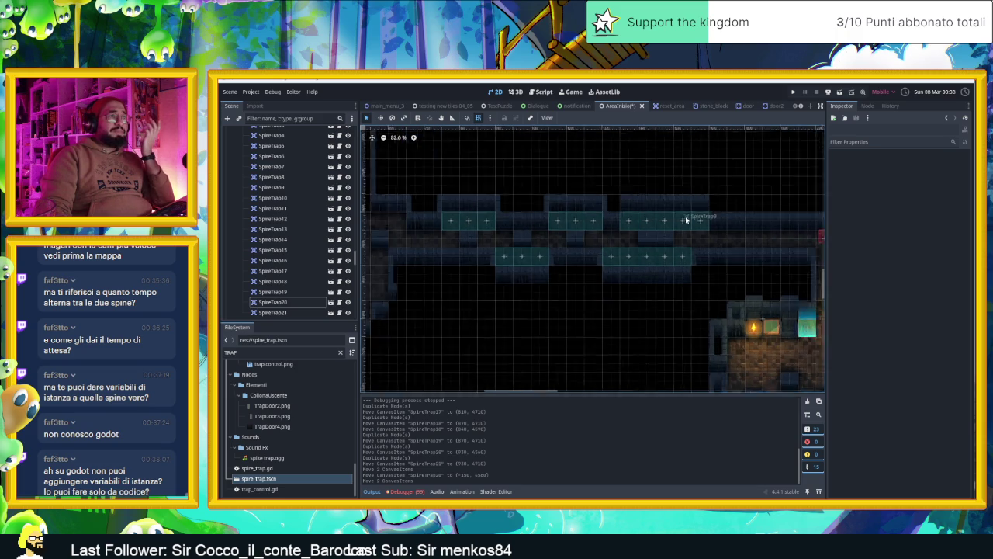
click(298, 311)
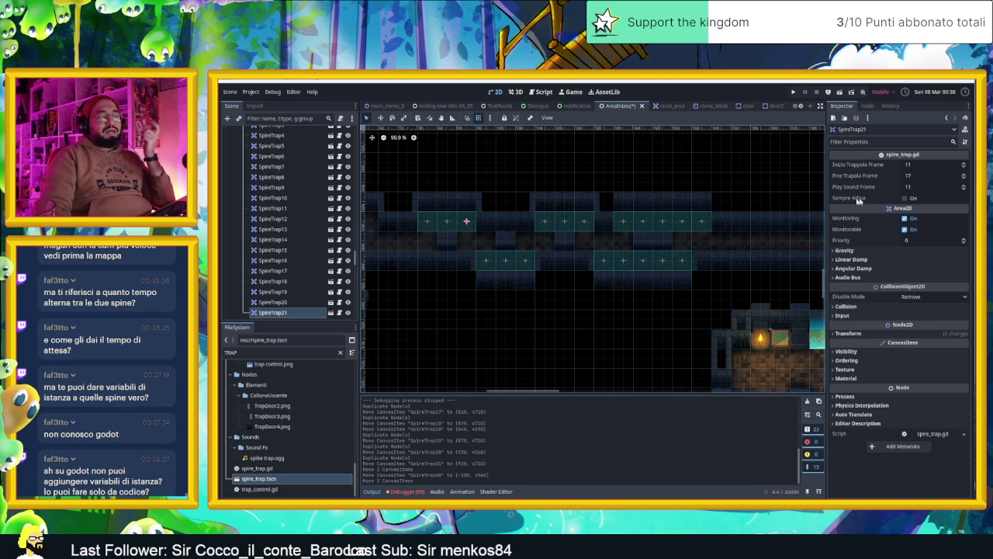
key(ctrl+s)
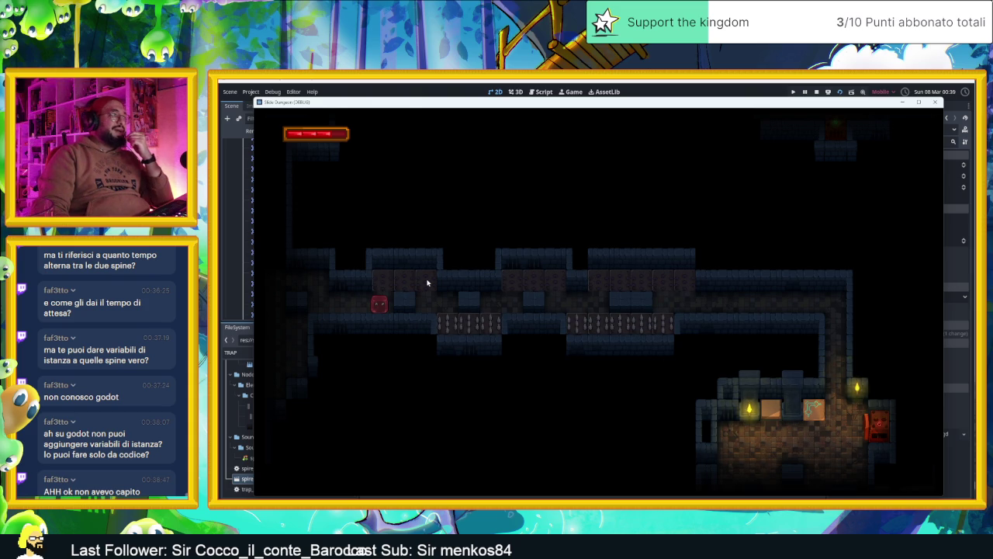
Stop the scene's test run after watching the spikes.
click(935, 102)
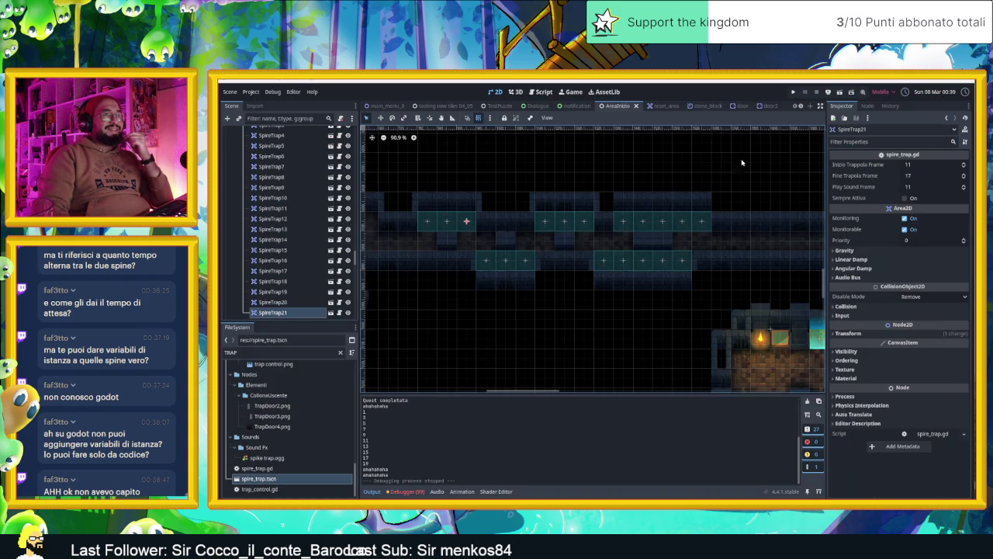
Locate SpireTrap21 by clicking through the overlapping corridor traps.
click(288, 312)
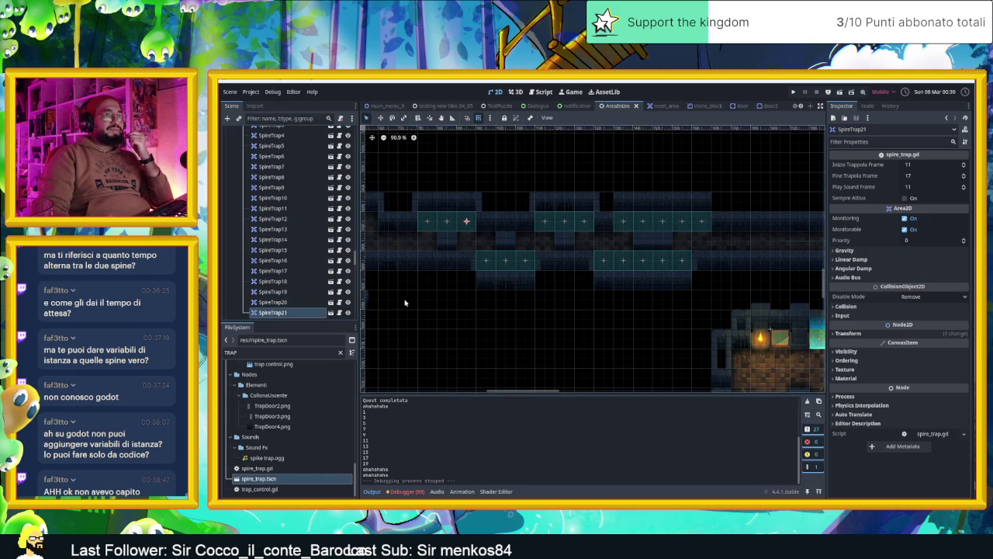
scroll(558, 317, left, 3)
click(528, 233)
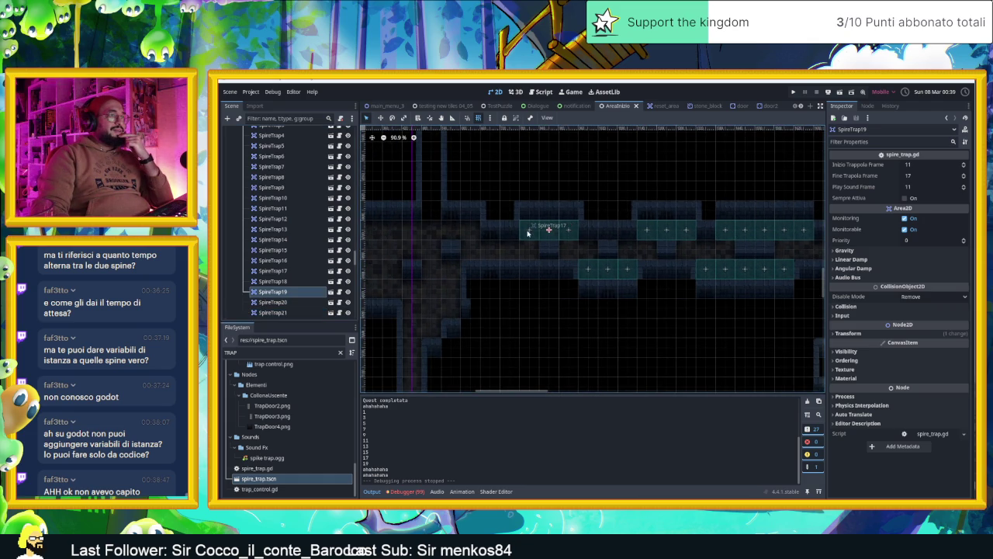
click(528, 232)
click(561, 228)
scroll(619, 280, left, 3)
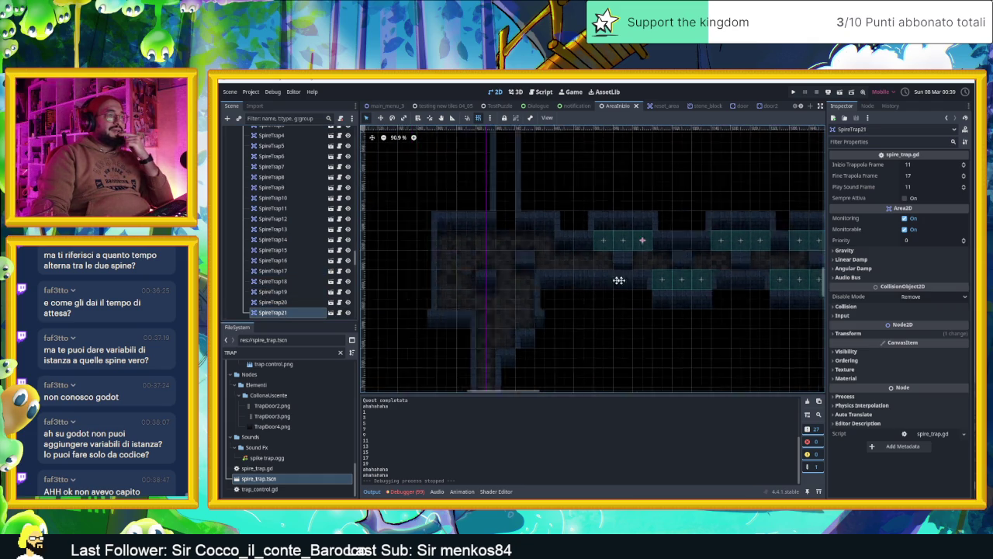
scroll(618, 281, left, 3)
Cycle through overlapping traps, identifying SpireTrap18, SpireTrap20 and SpireTrap21.
click(396, 200)
click(395, 201)
scroll(548, 246, right, 3)
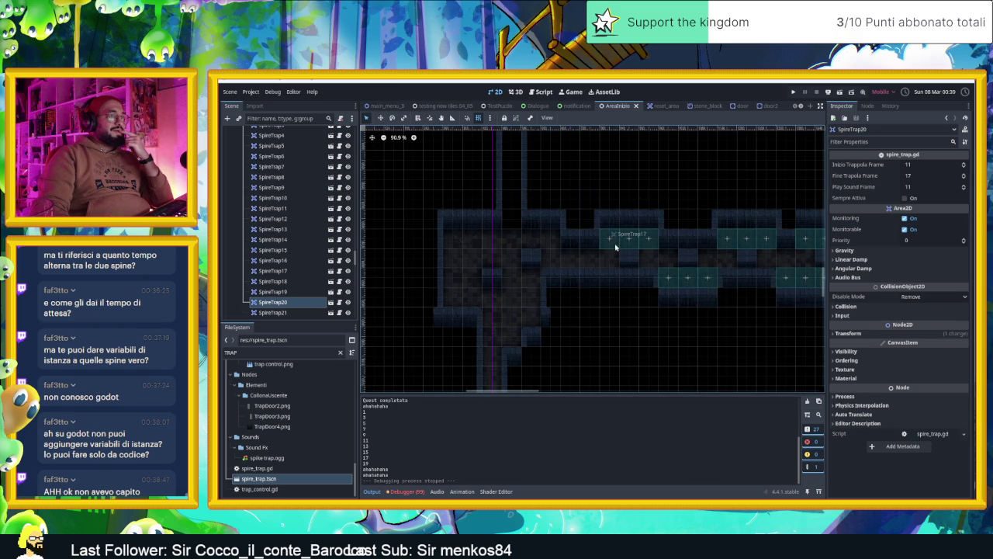
click(648, 237)
click(631, 237)
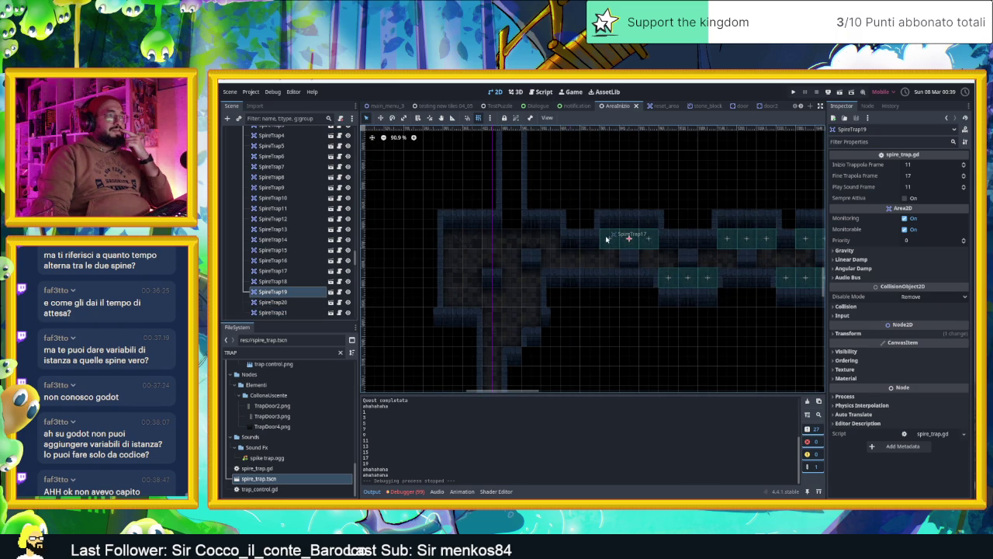
click(630, 239)
click(647, 239)
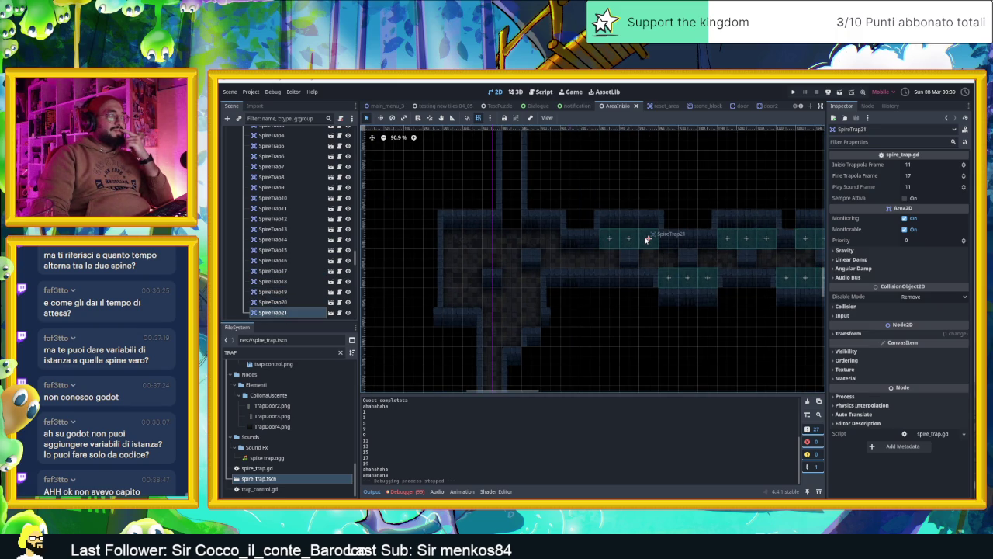
Clear the warnings from the Debugger's Errors list.
click(407, 491)
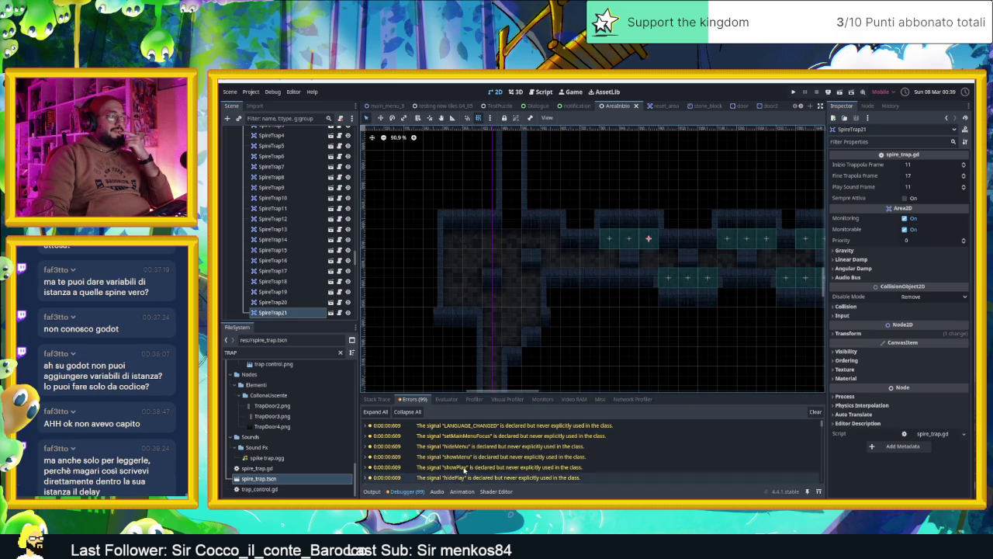
scroll(526, 457, down, 10)
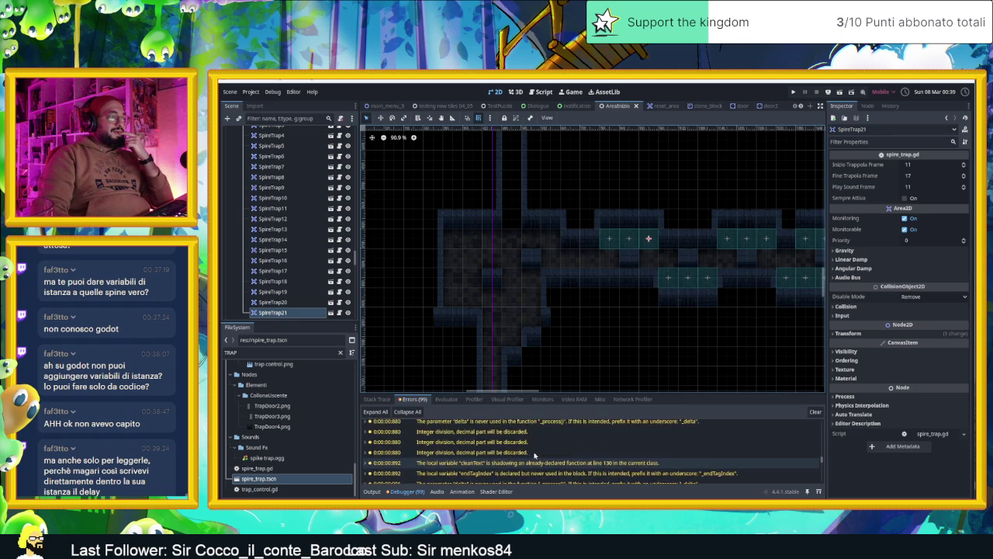
scroll(534, 455, up, 10)
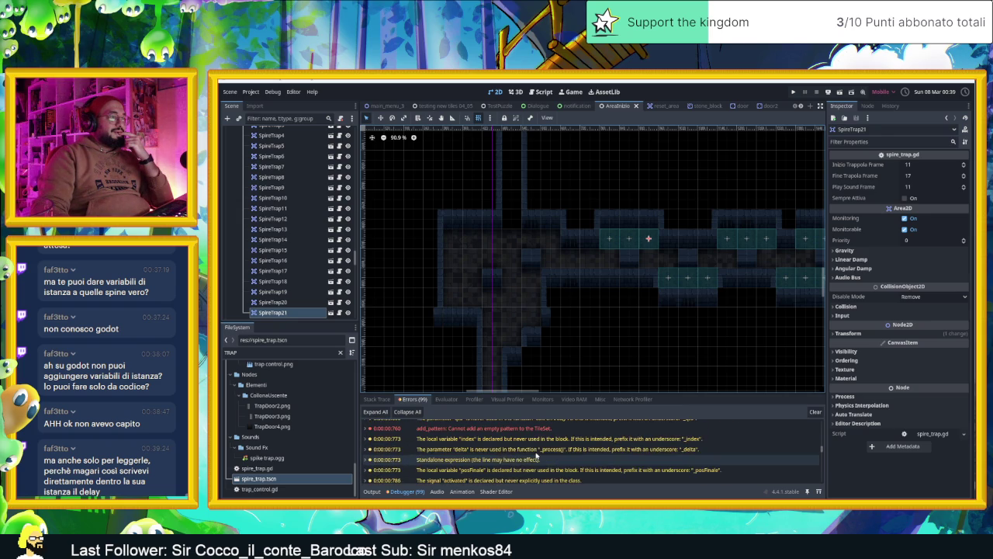
click(815, 412)
Nudge SpireTrap21 into place in the corridor, then test-run and stop the scene.
mouse_move(650, 237)
mouse_down()
mouse_move(653, 198)
mouse_move(653, 240)
mouse_up()
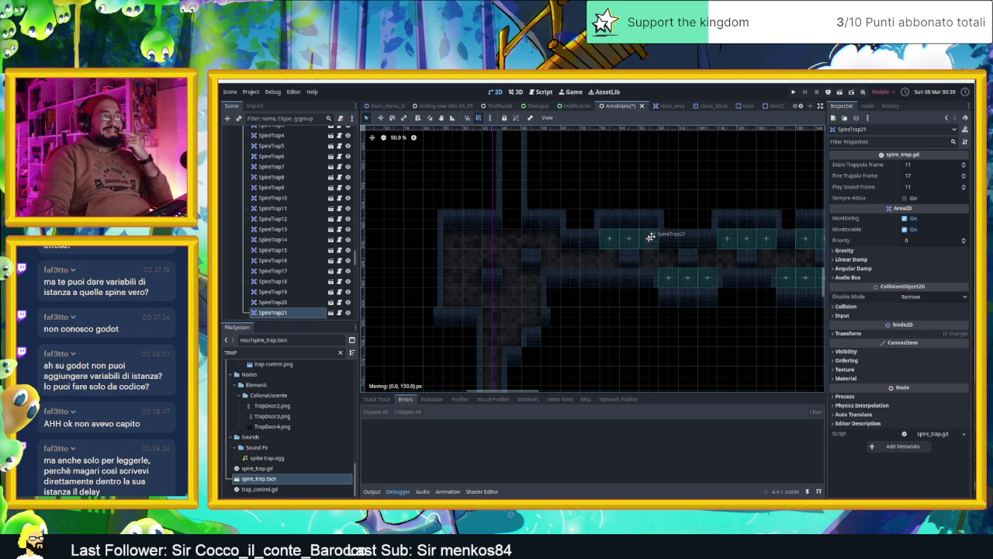
scroll(715, 235, right, 3)
scroll(715, 234, up, 1)
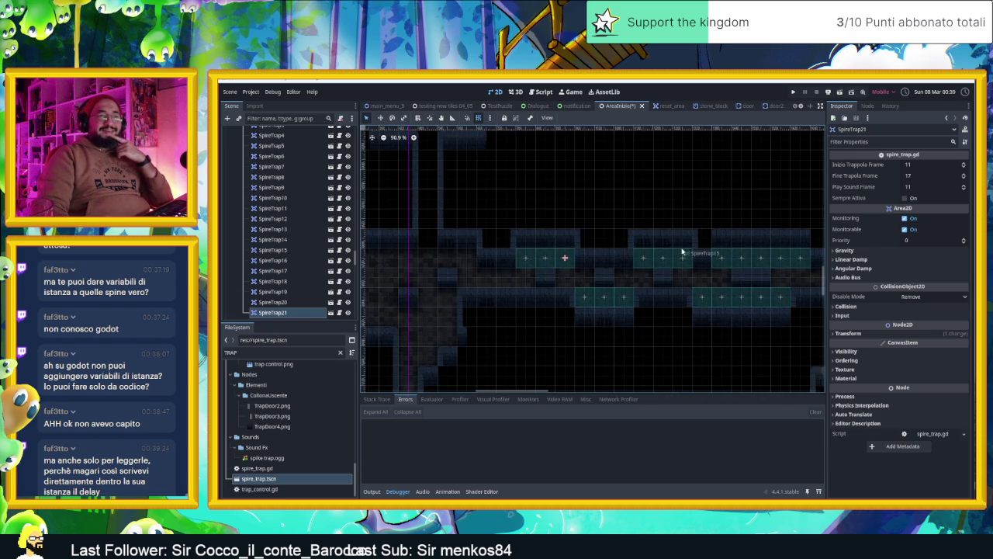
scroll(649, 246, right, 2)
scroll(649, 246, up, 1)
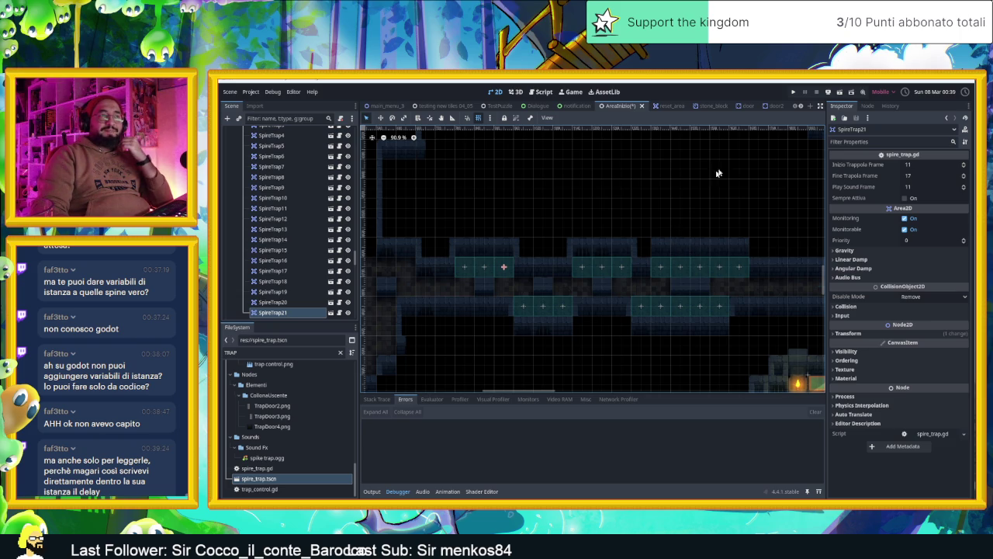
click(838, 93)
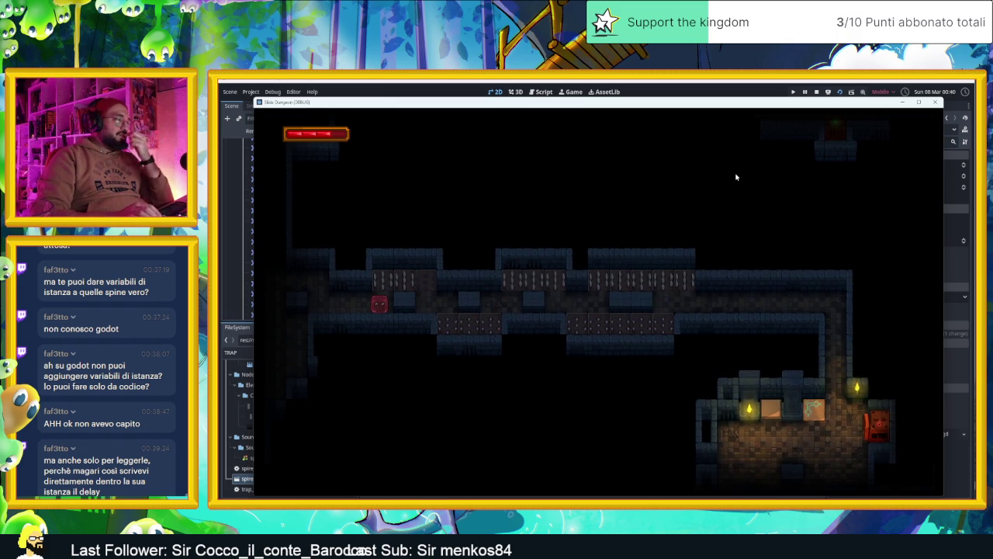
click(818, 92)
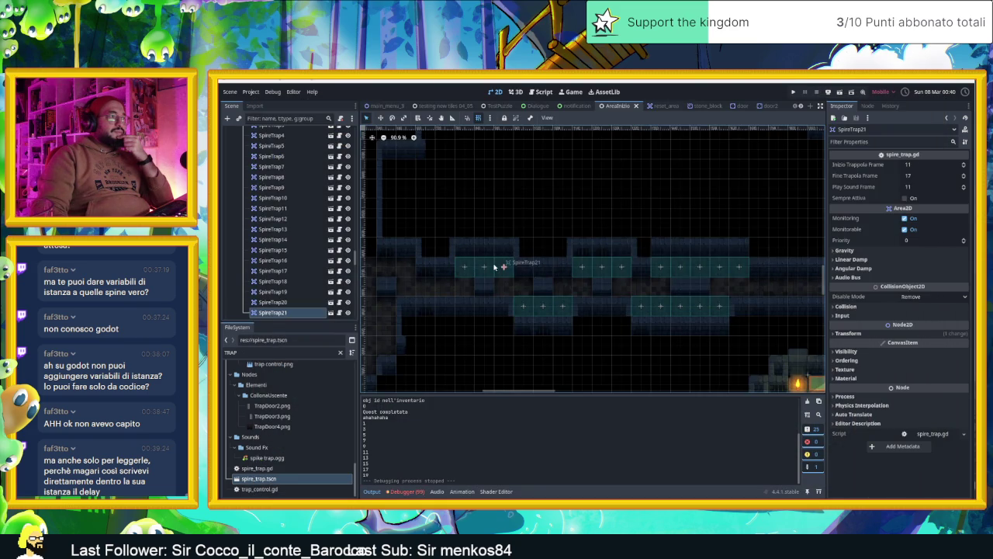
Delete the SpireTrap21 node and confirm the deletion.
scroll(501, 266, up, 4)
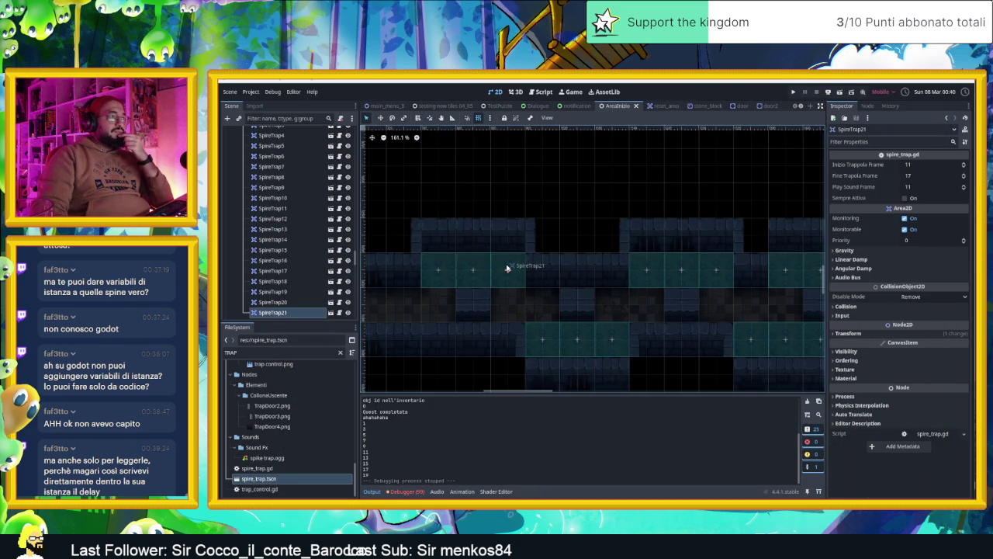
key(Delete)
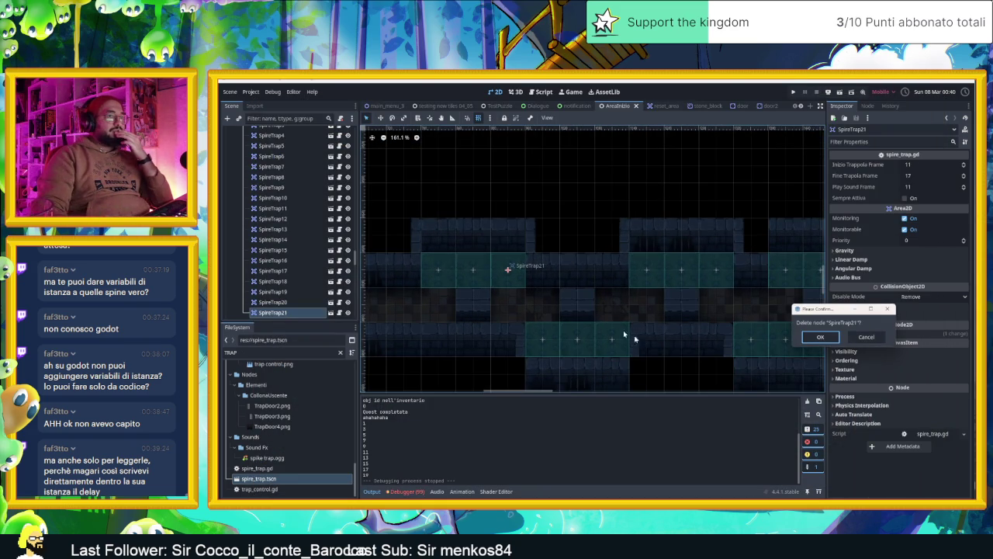
click(823, 337)
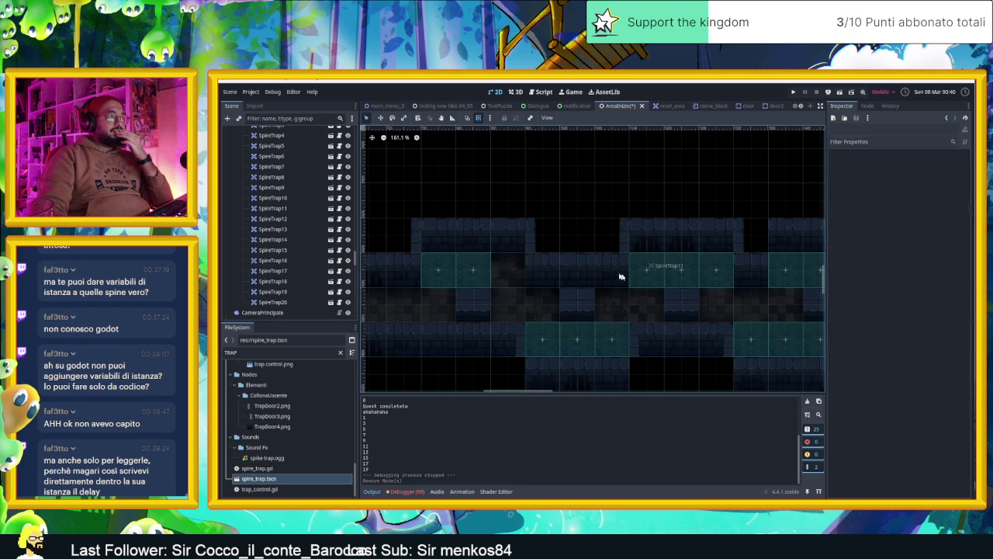
Duplicate SpireTrap19 into a new SpireTrap21 shifted right, then test-run and stop.
click(482, 270)
key(ctrl+d)
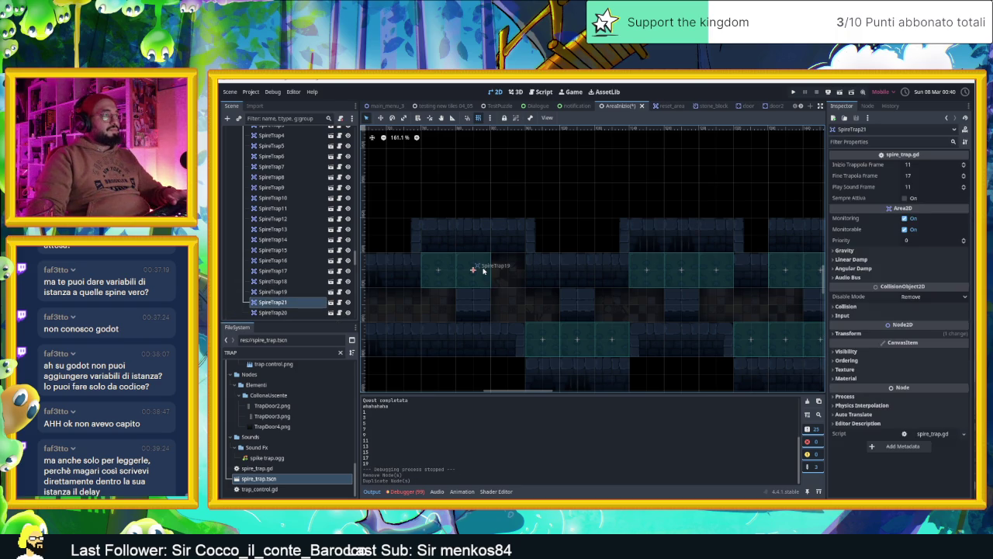
drag(485, 269, 507, 269)
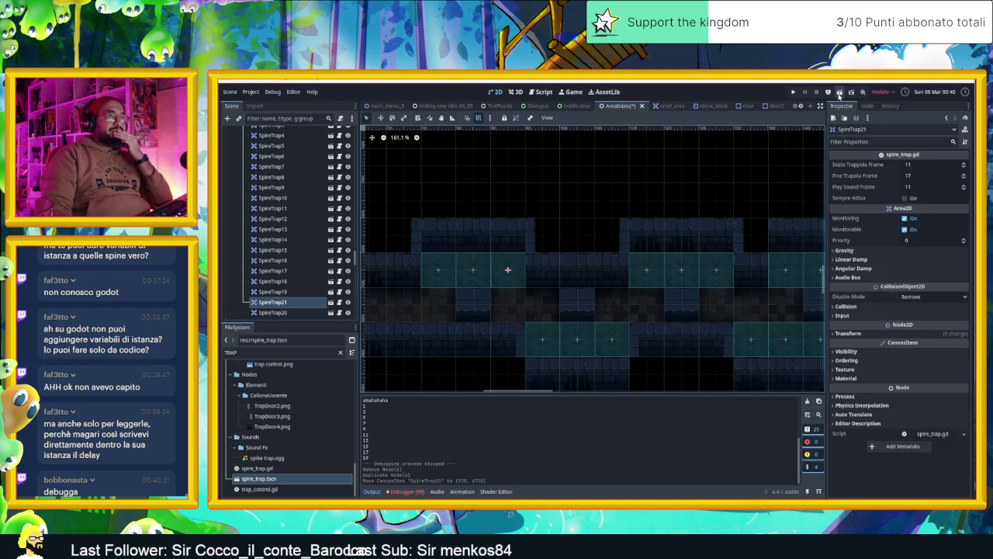
click(839, 92)
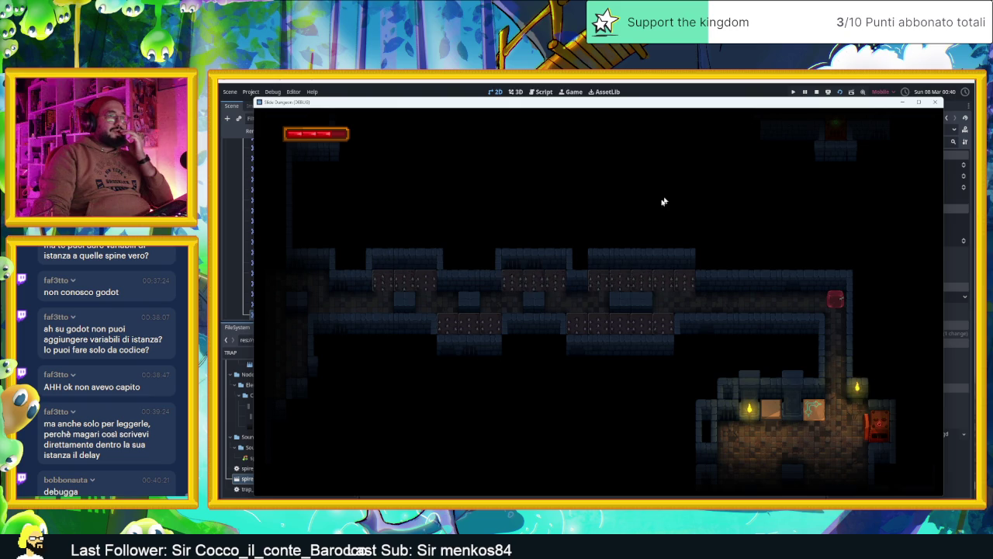
click(816, 92)
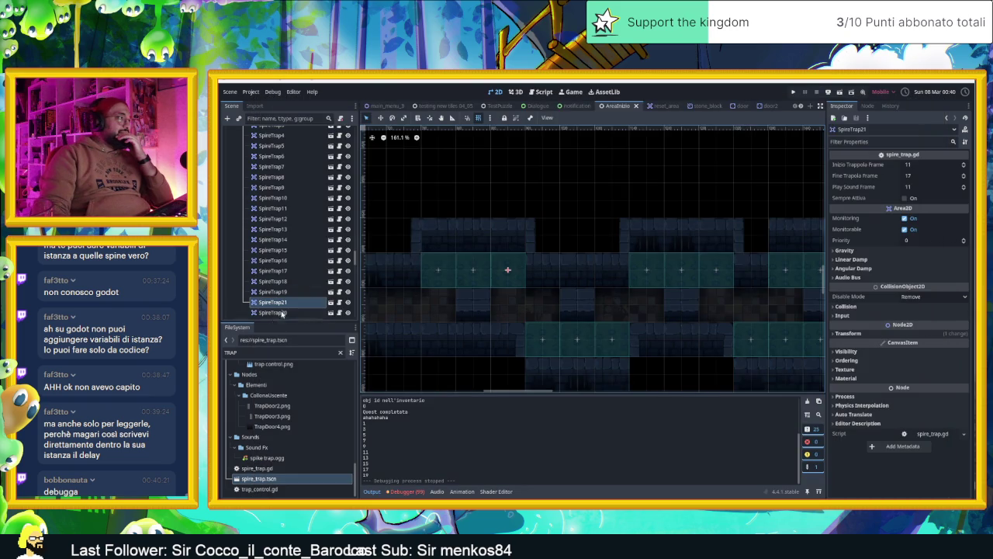
Reorder SpireTrap20 above SpireTrap21 in the Scene dock, then test-run and stop the scene.
click(278, 312)
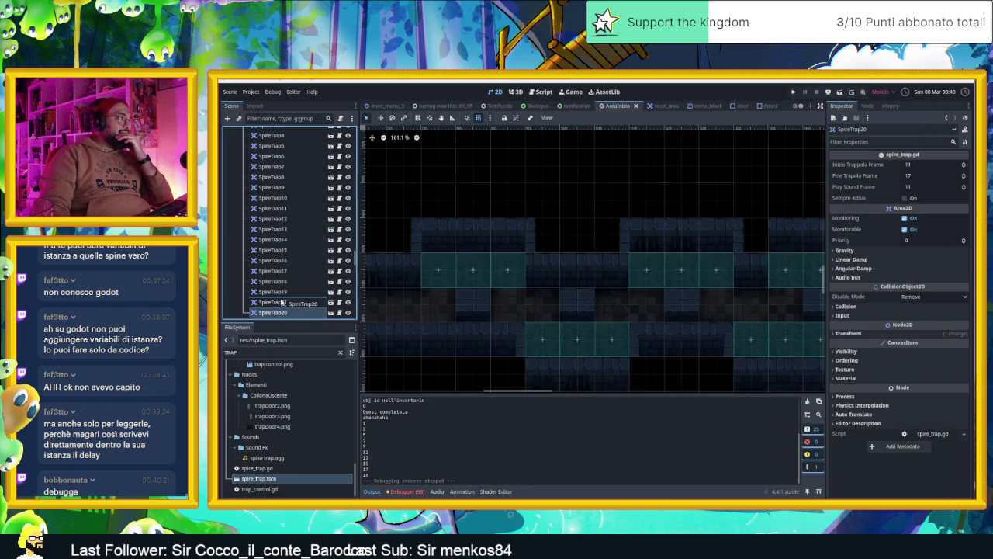
drag(283, 303, 284, 302)
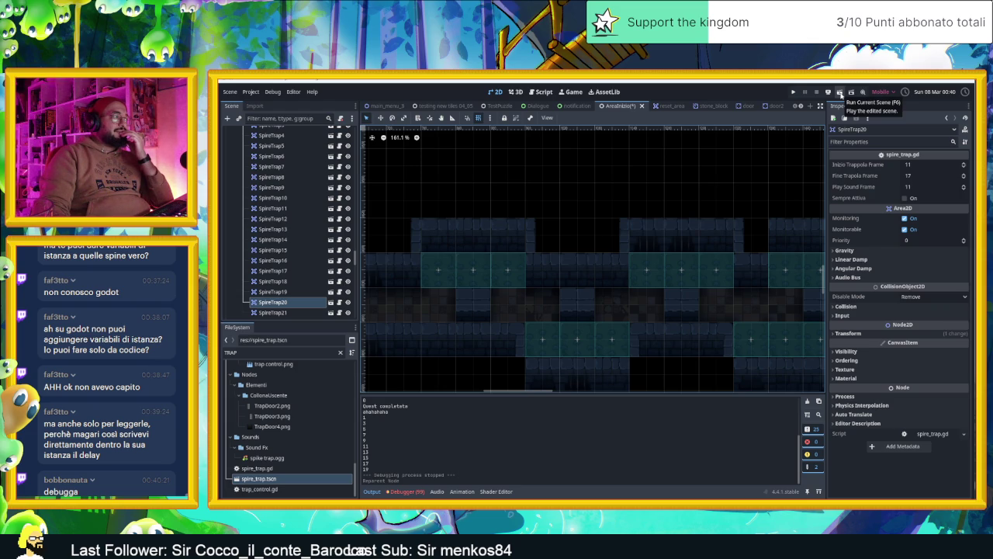
click(840, 94)
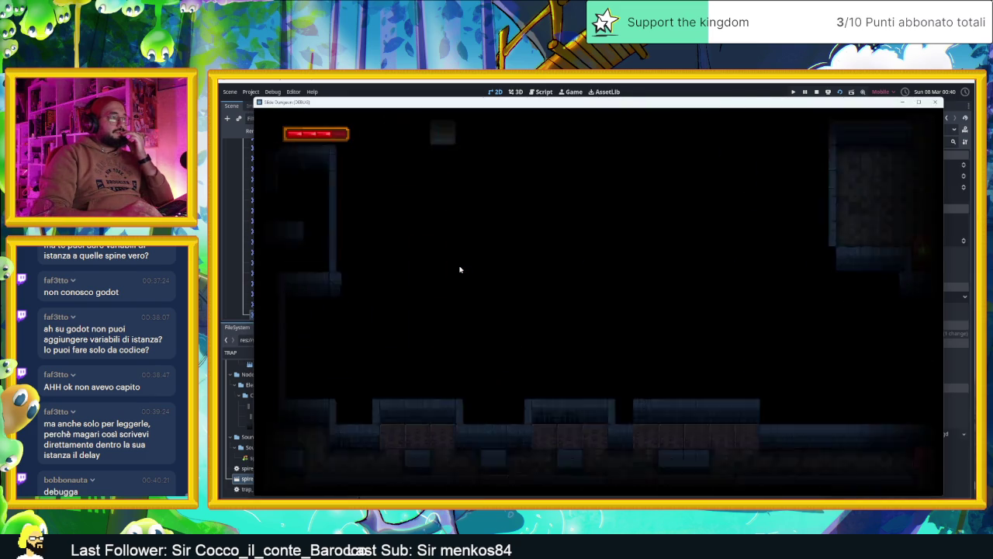
click(817, 92)
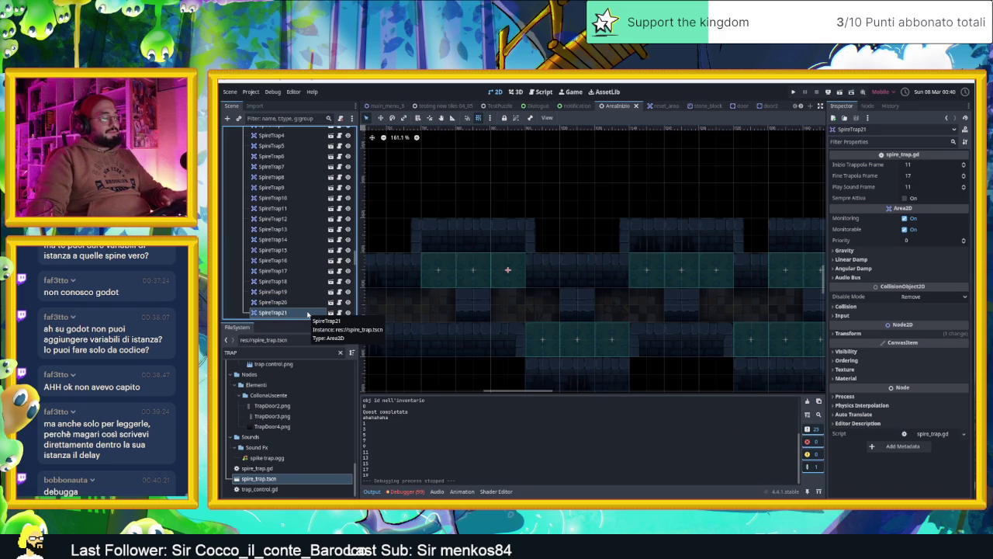
Duplicate SpireTrap21 into SpireTrap22, test-run, then move it above the corridor and save.
key(ctrl+d)
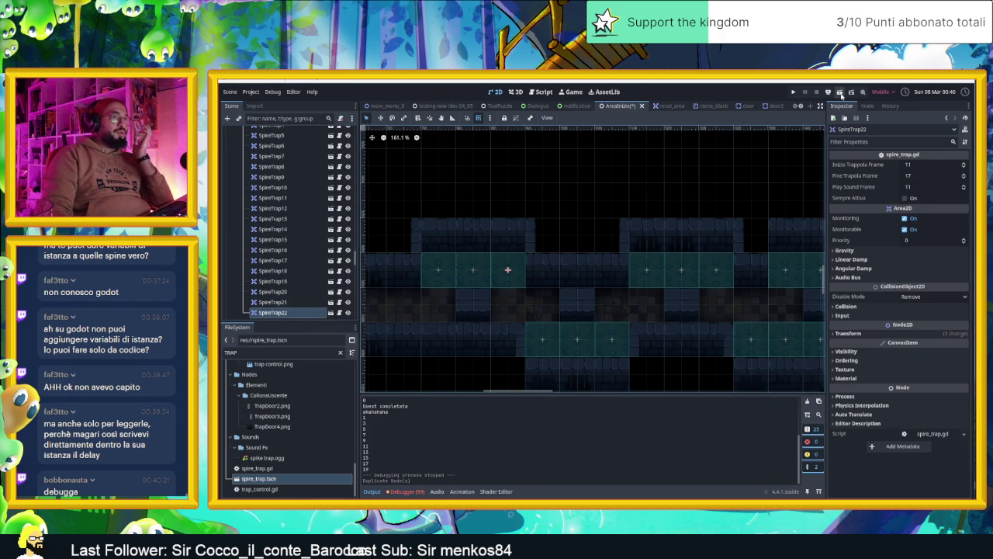
click(840, 93)
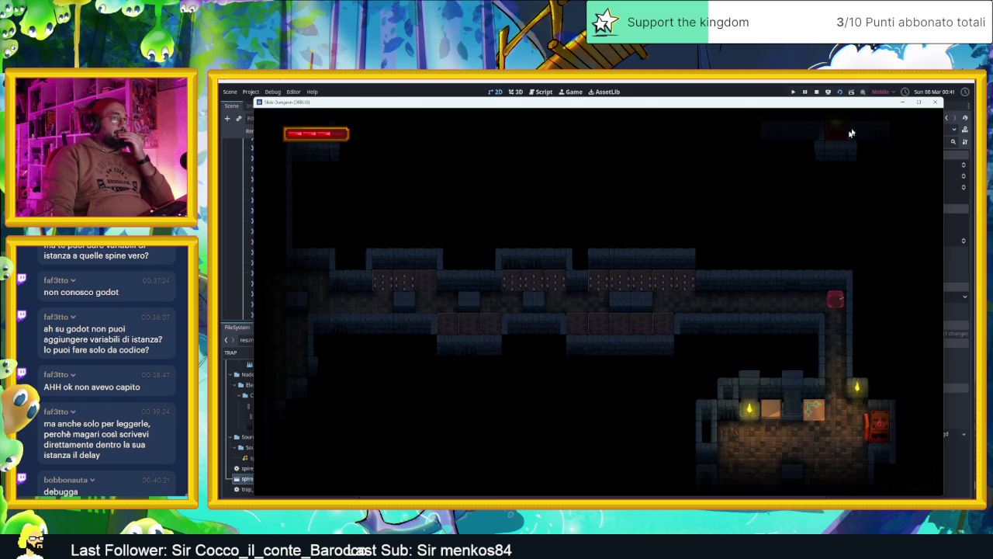
click(934, 101)
drag(506, 268, 507, 198)
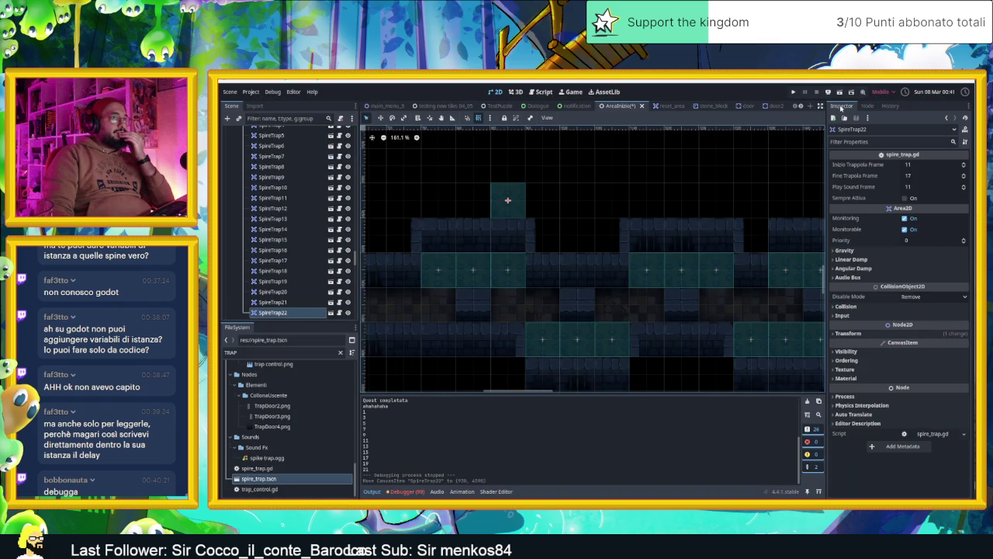
key(ctrl+s)
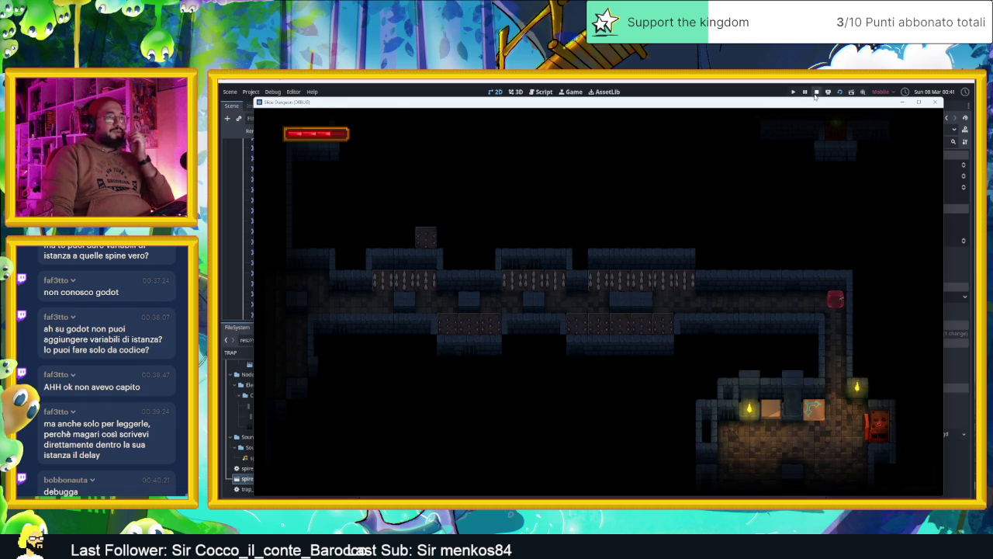
Stop the game, drag SpireTrap22 about 1020 px left to (-90, 4590), then save and rerun.
click(816, 93)
scroll(425, 319, down, 6)
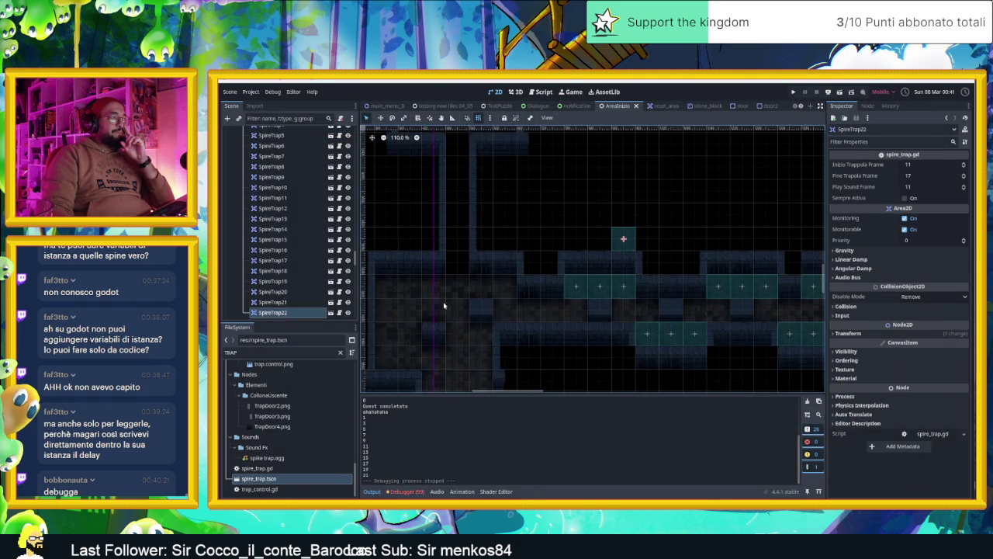
mouse_move(708, 274)
mouse_down()
mouse_move(414, 275)
mouse_move(435, 273)
mouse_up()
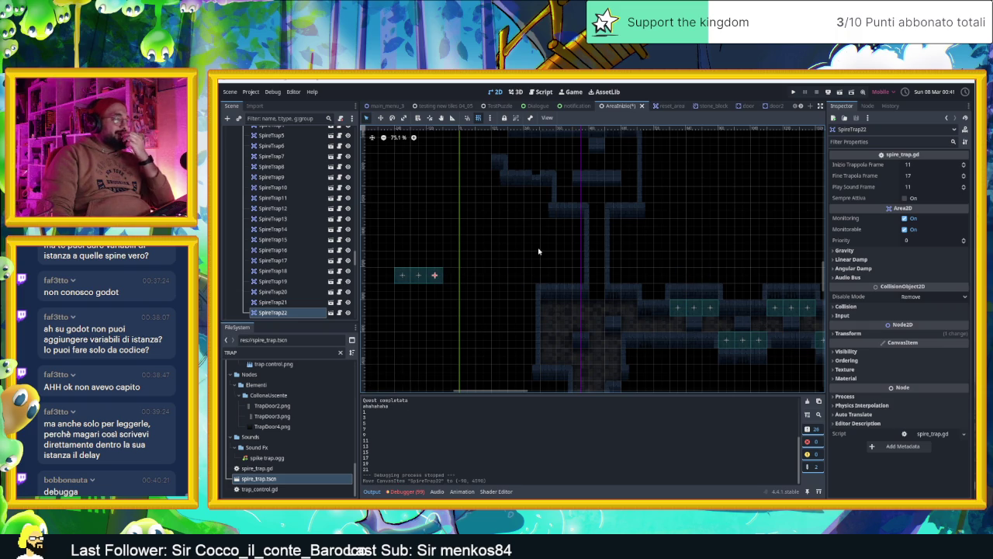
scroll(538, 272, right, 4)
scroll(545, 300, up, 6)
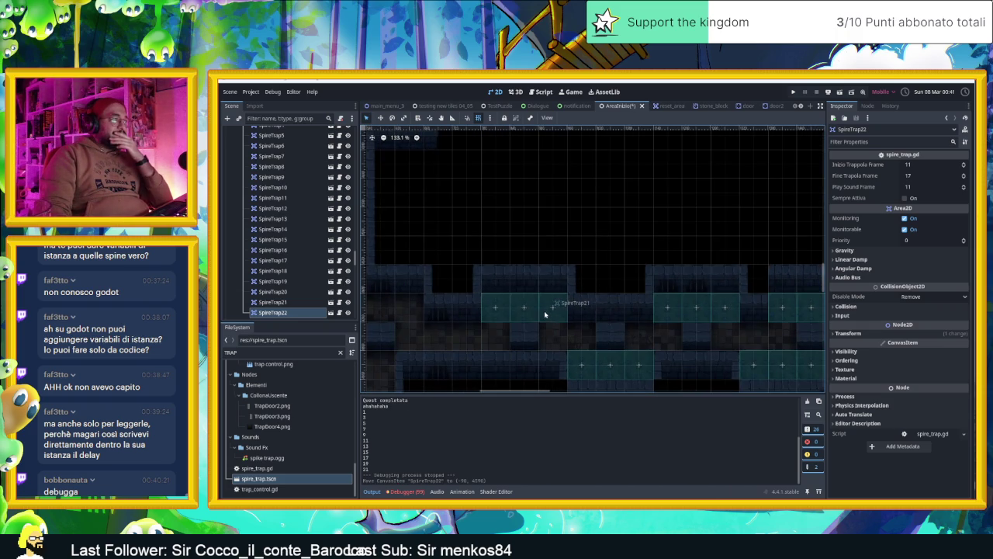
scroll(285, 287, down, 3)
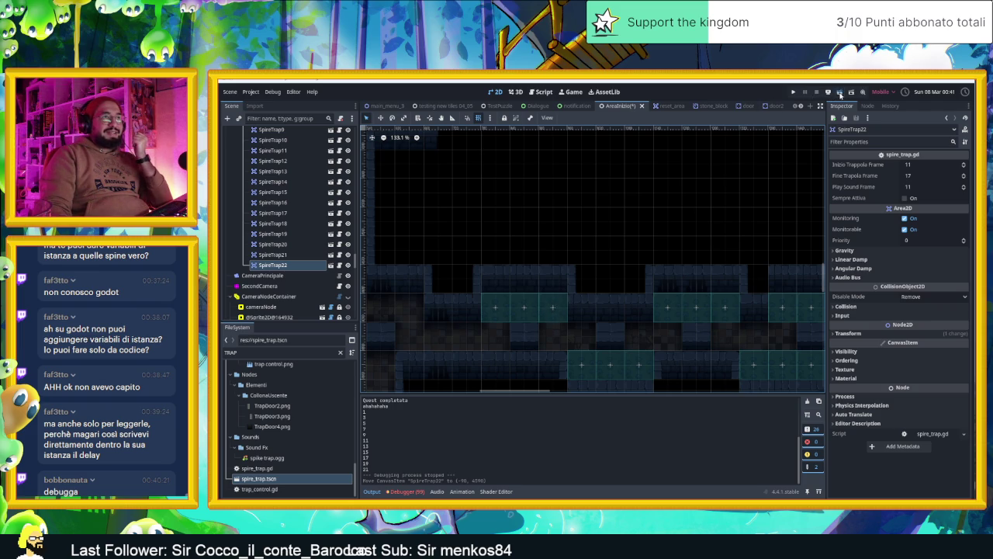
key(ctrl+s)
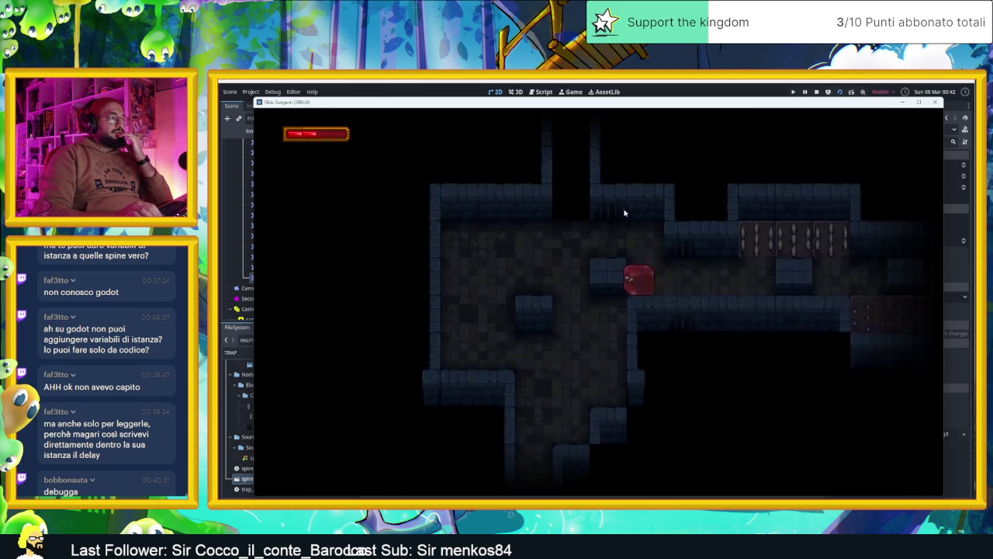
Slide the slime down into the lit room and around the crate, then out below.
key(Down)
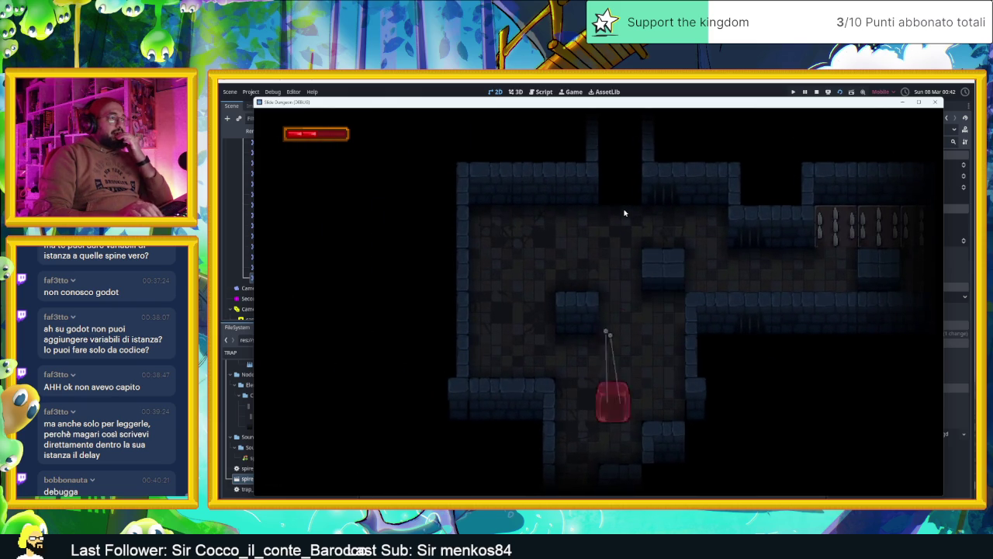
key(Down)
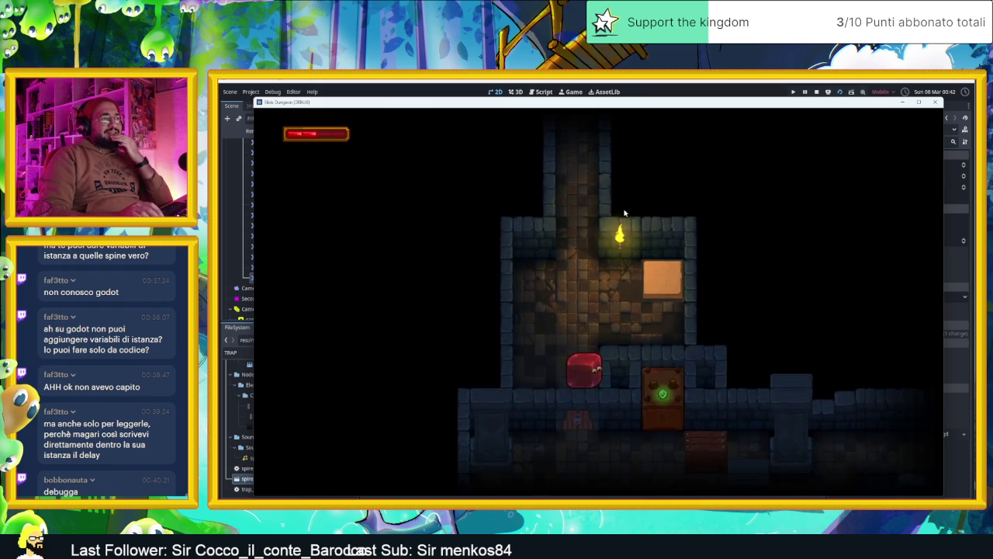
key(Up)
key(Left)
key(Right)
key(Down)
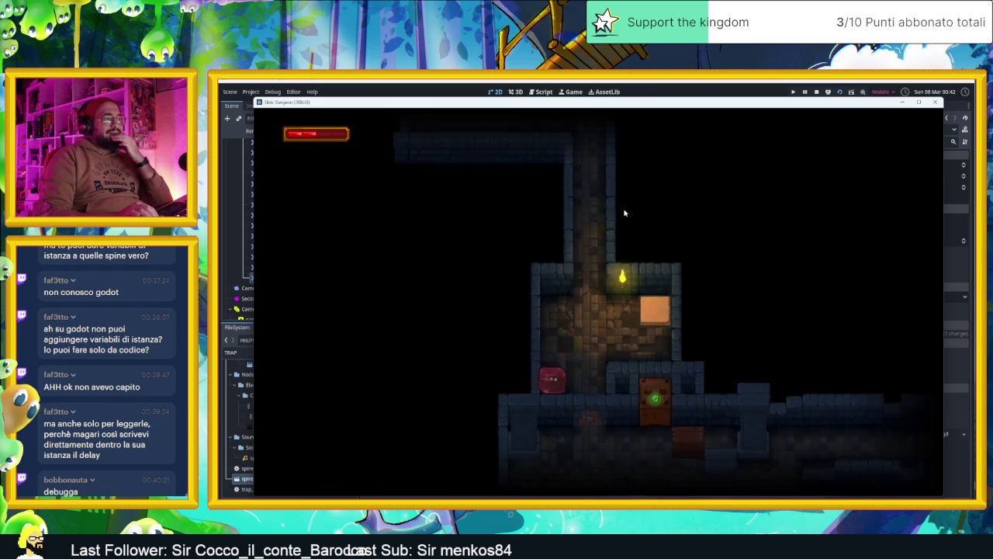
key(Left)
key(Down)
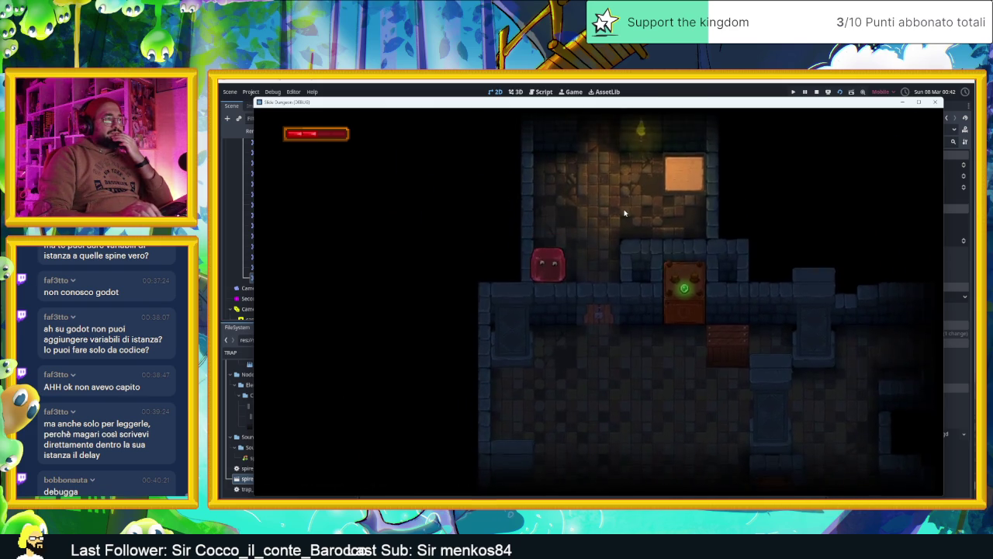
key(Right)
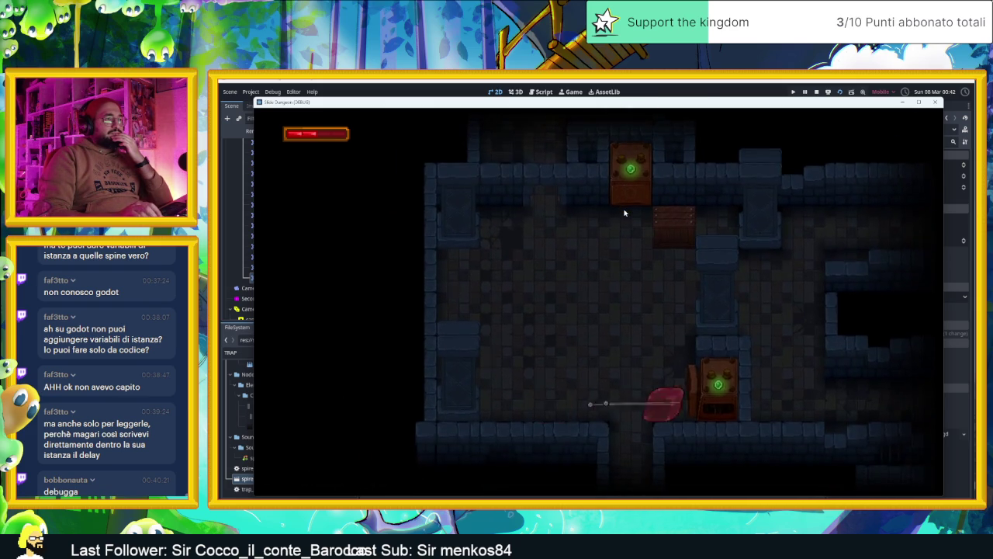
key(Up)
key(Left)
key(Down)
key(Right)
key(Up)
key(Right)
key(Left)
key(Right)
key(Down)
Slide the slime through the next rooms past the blue platform and arrow block.
key(Right)
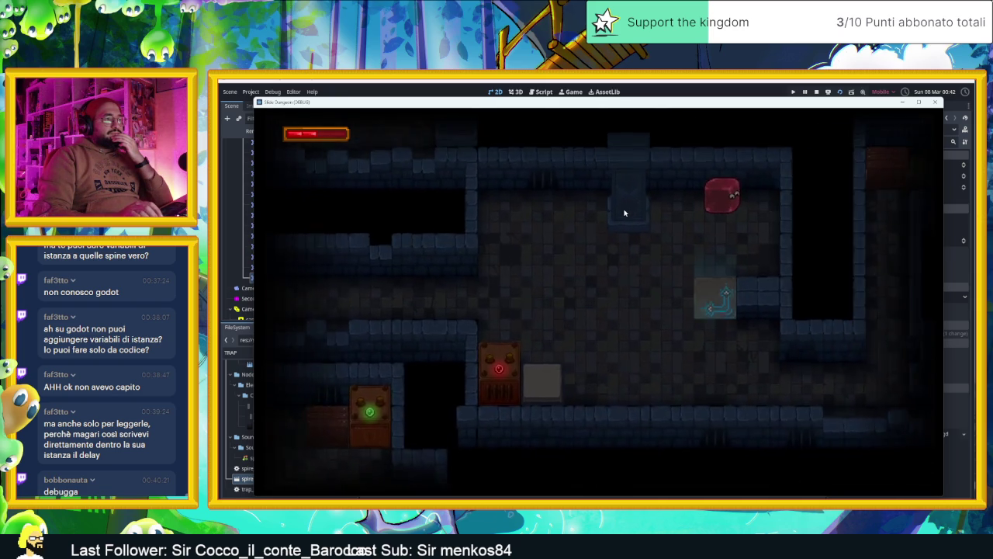
key(Left)
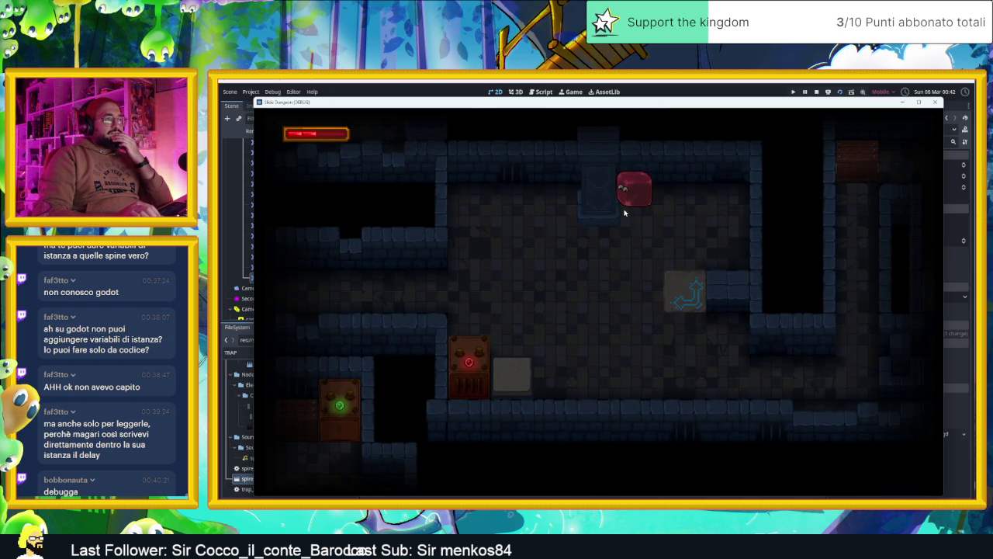
key(Right)
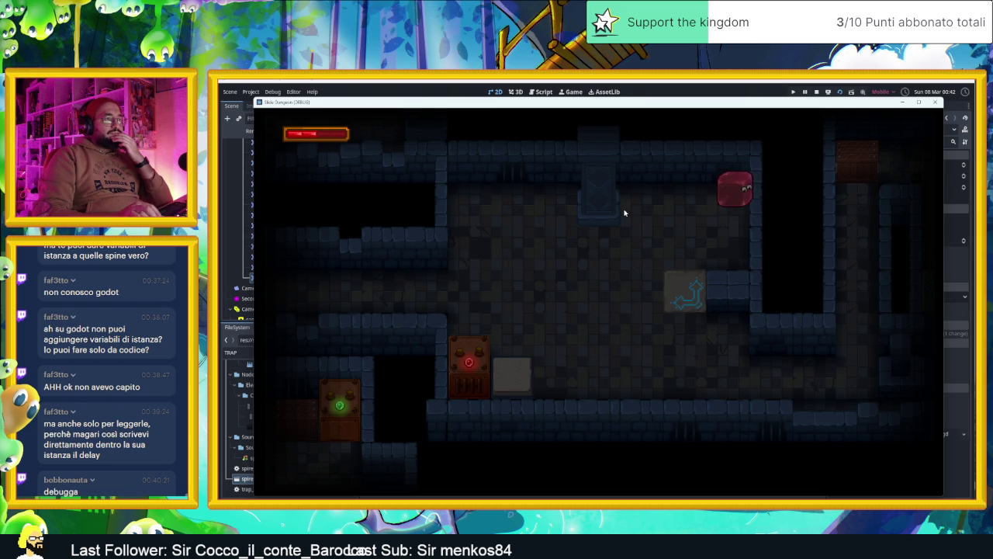
key(Down)
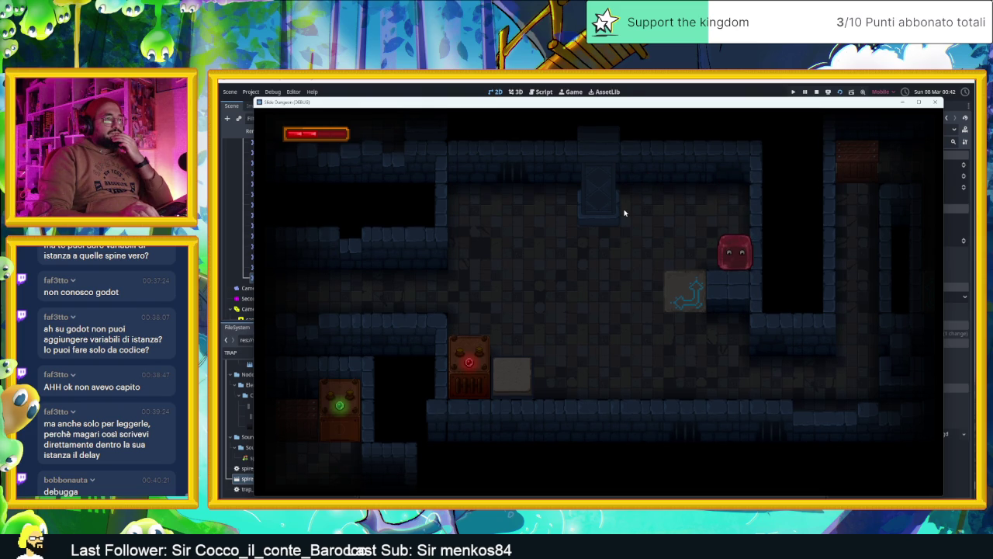
key(Left)
key(Down)
key(Right)
key(Down)
key(Left)
key(Up)
key(Right)
key(Down)
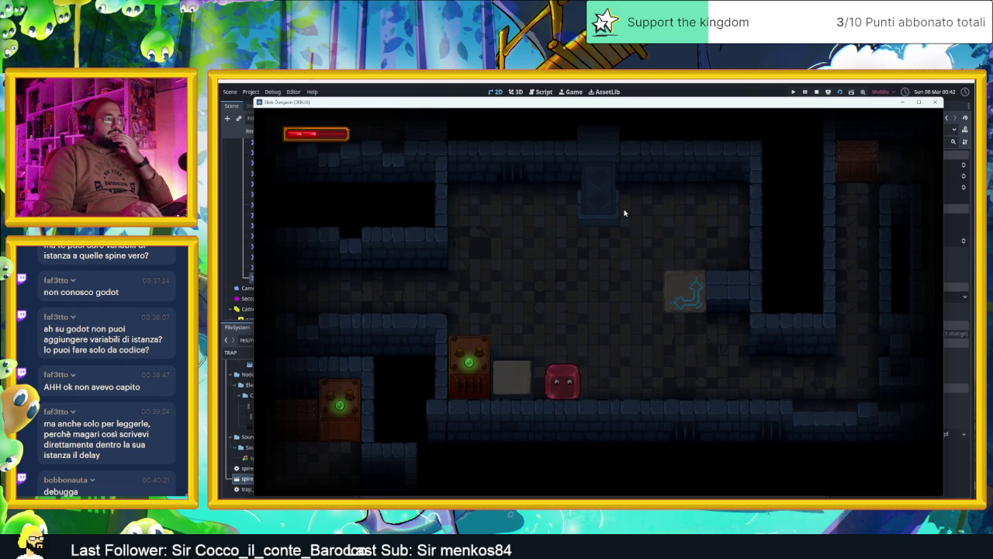
key(Up)
key(Left)
key(Down)
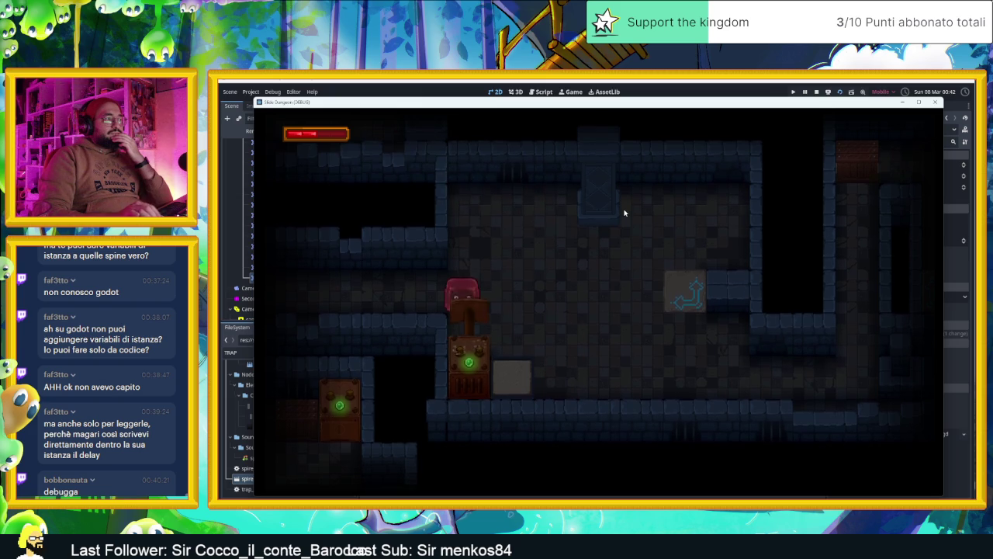
key(Right)
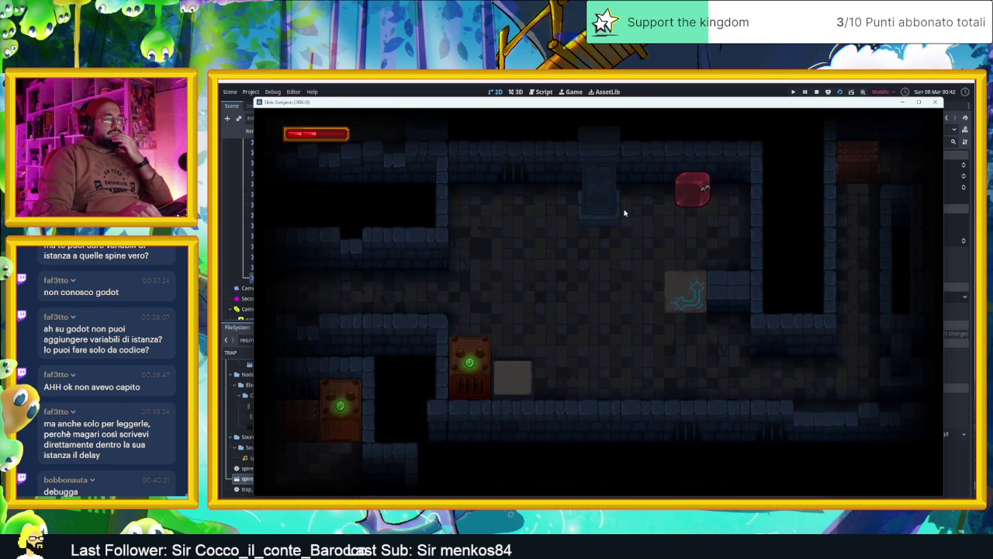
key(Left)
key(Down)
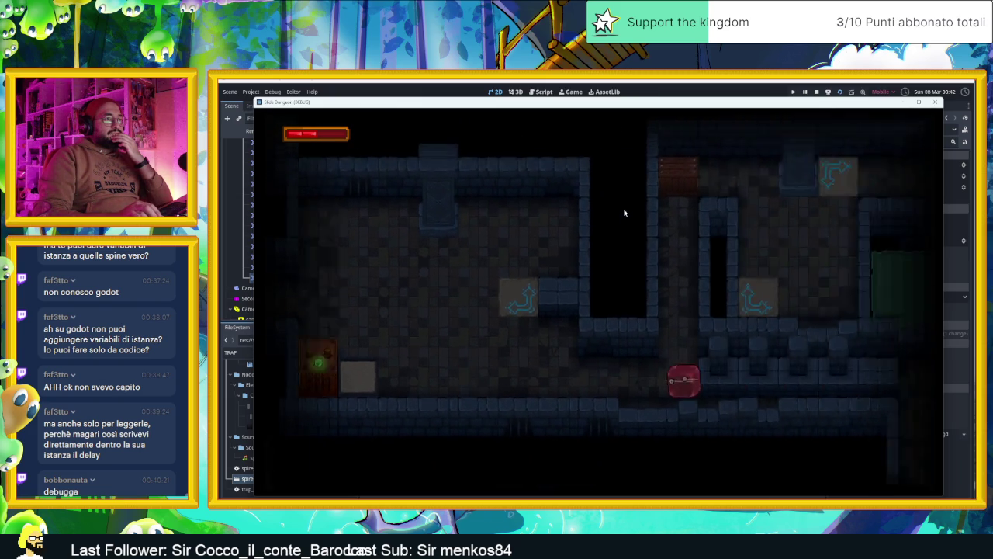
Keep sliding the slime up and down the corridors into a darker dungeon area.
key(Up)
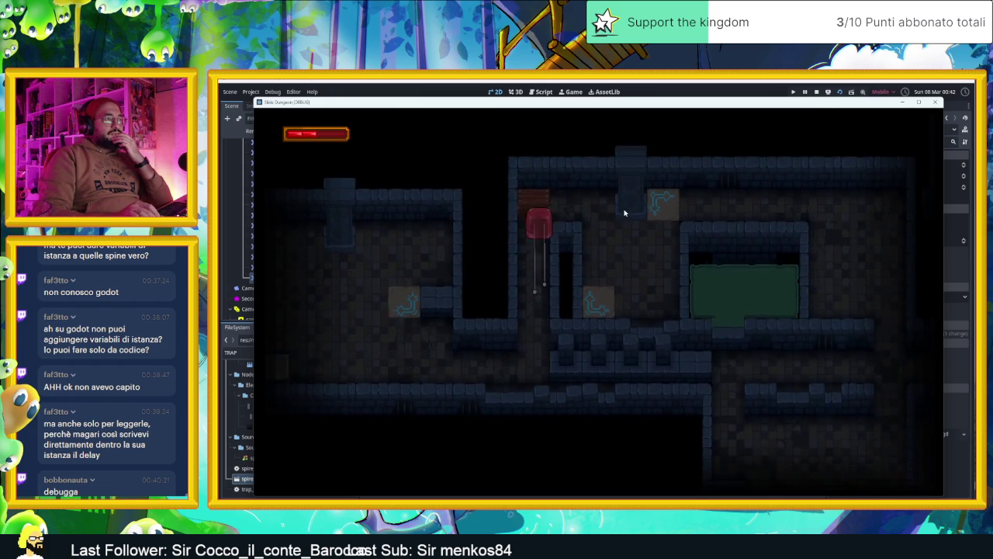
key(Up)
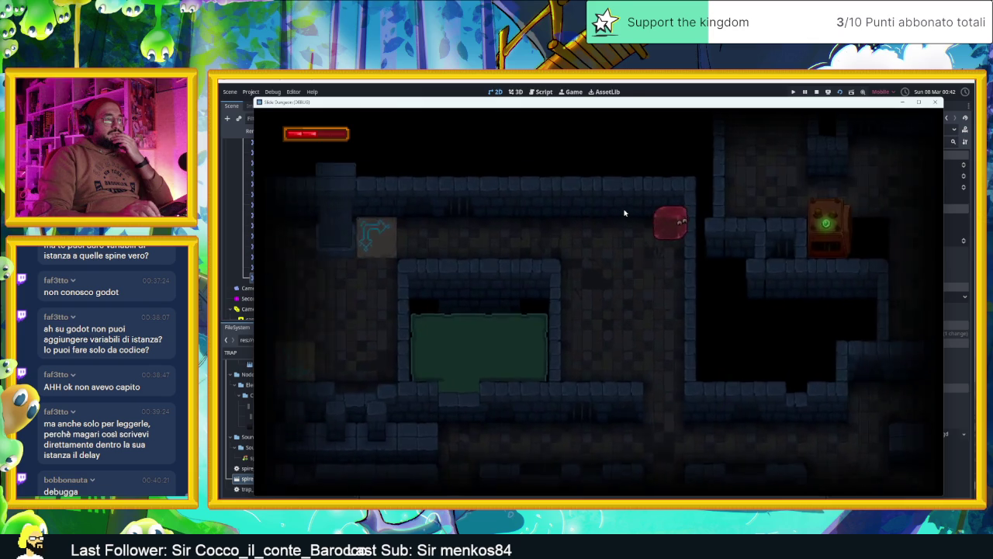
key(Down)
key(Left)
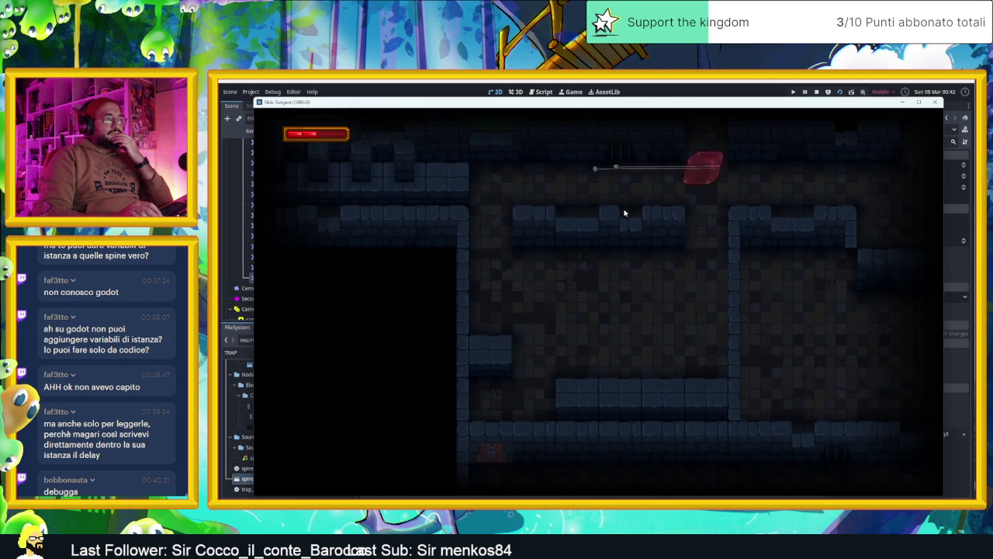
key(Down)
key(Up)
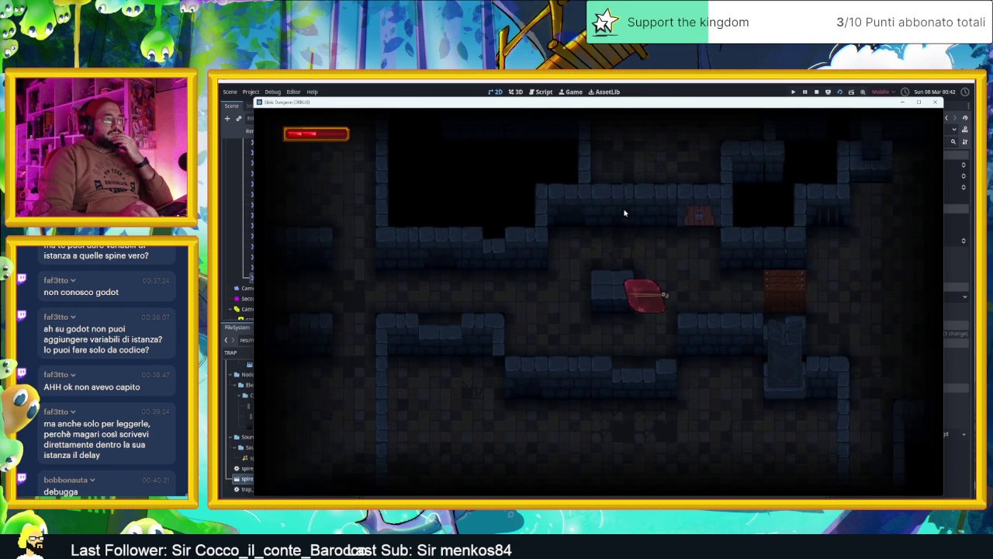
key(Up)
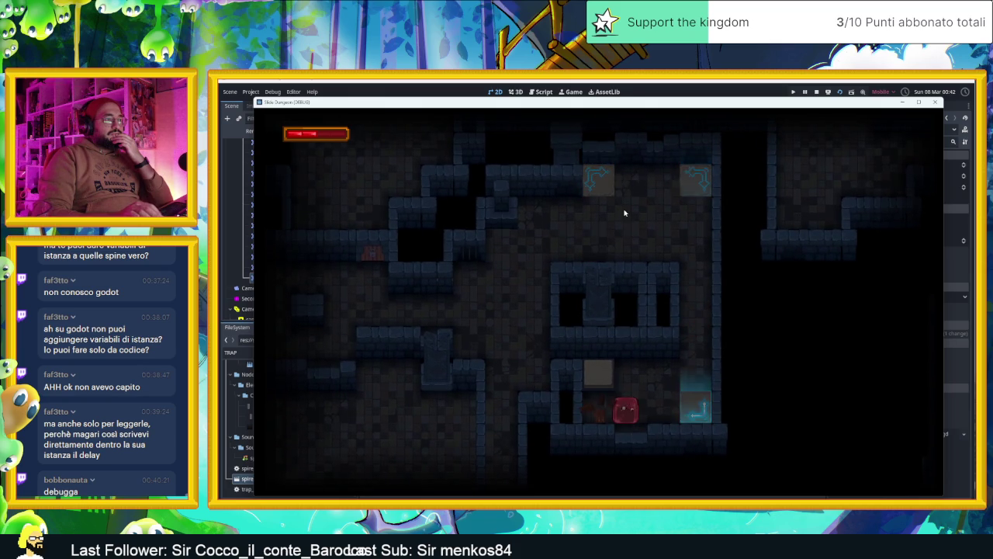
key(Down)
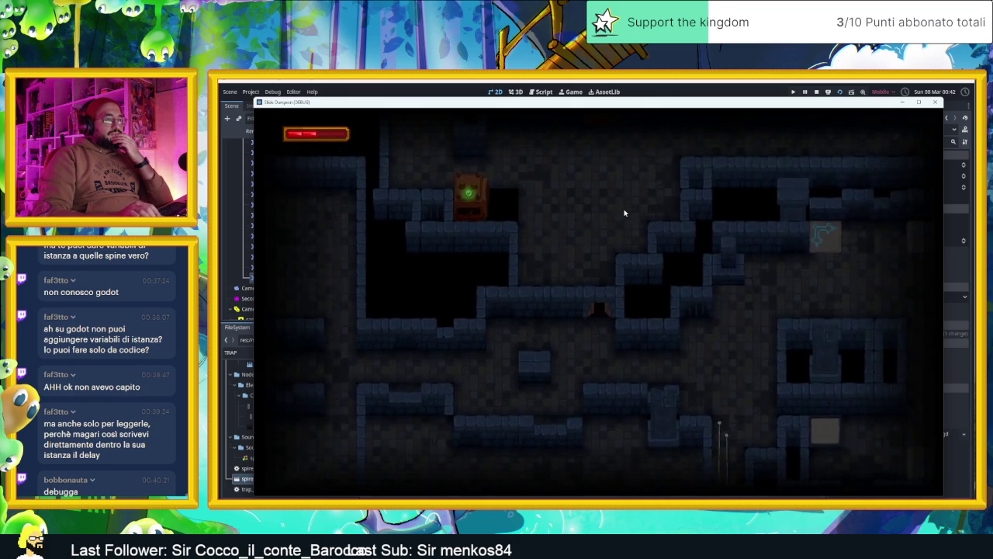
key(Down)
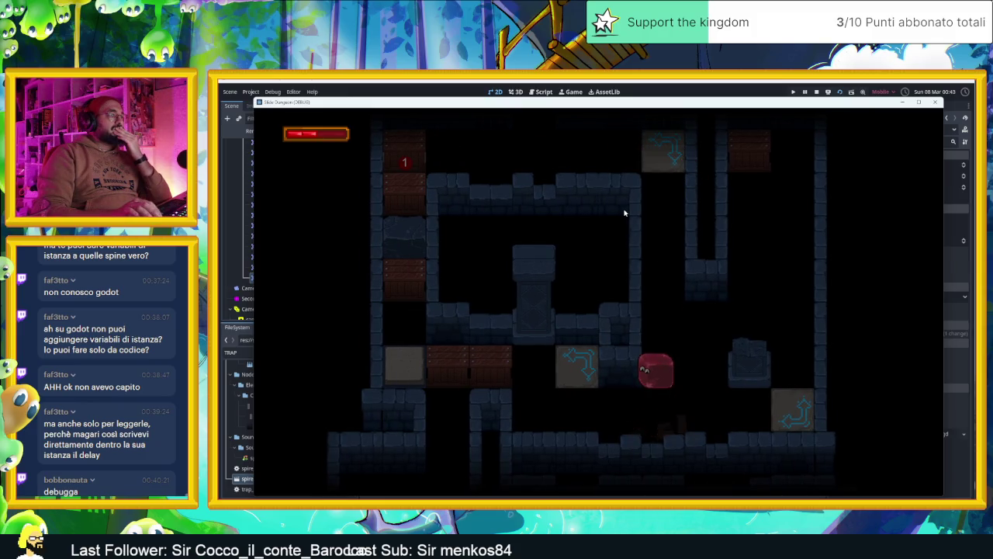
Steer the player around the arrow-tile loop and smash the crates at the top.
key(Up)
key(Up)
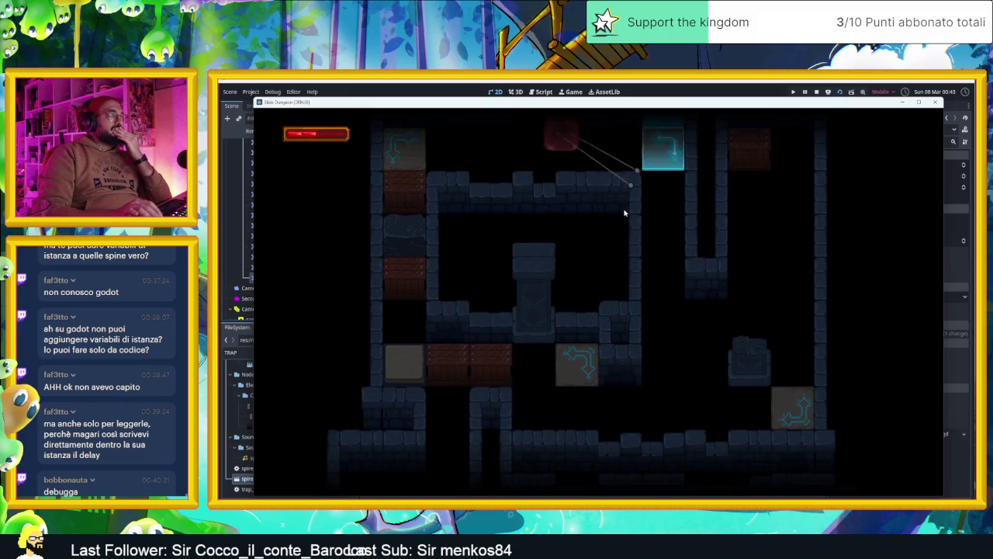
key(Up)
key(Left)
key(Up)
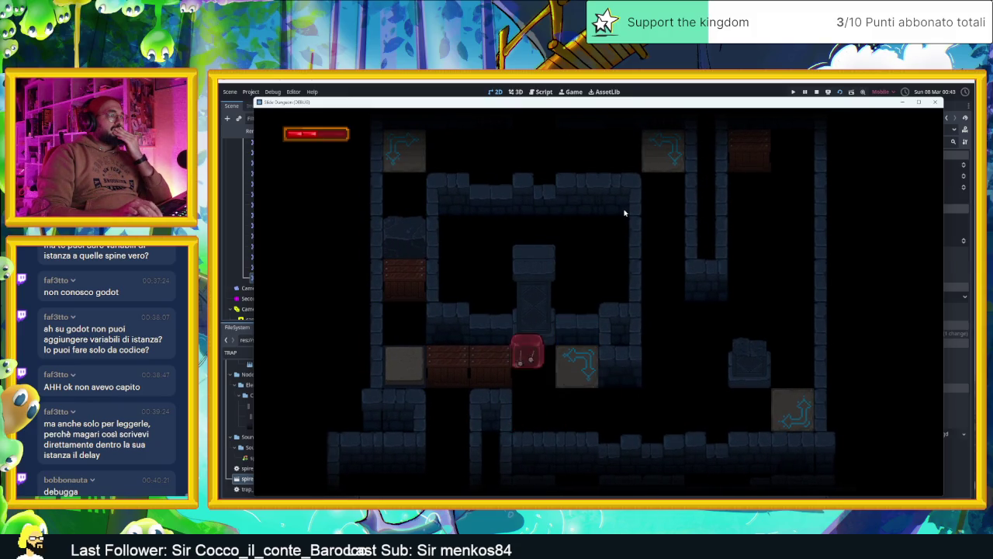
key(Up)
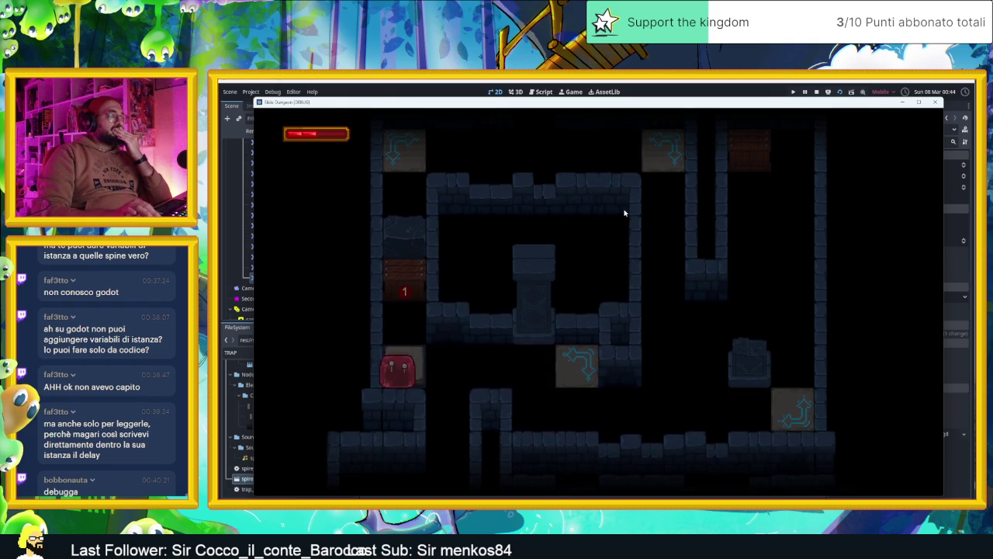
key(Up)
key(Down)
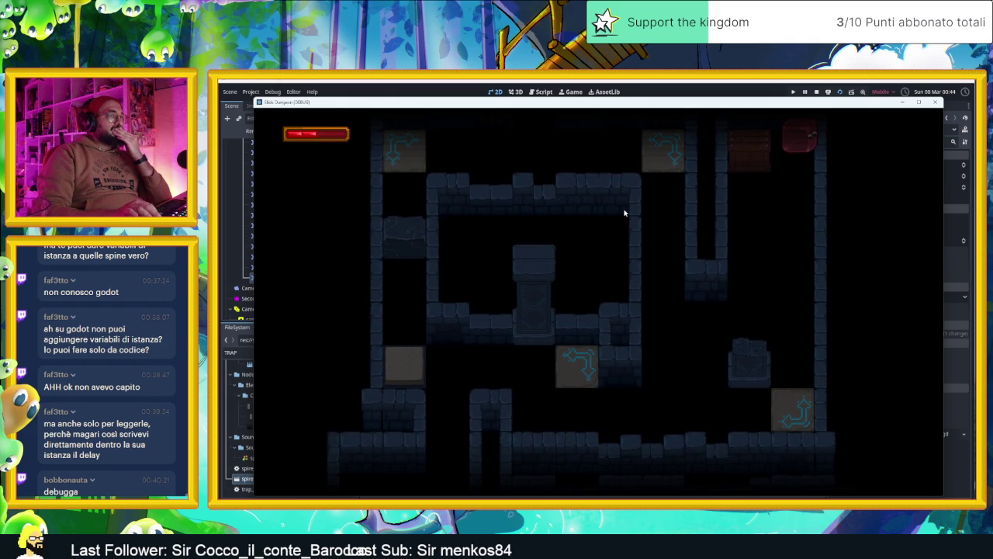
key(Left)
key(Down)
key(Left)
key(Up)
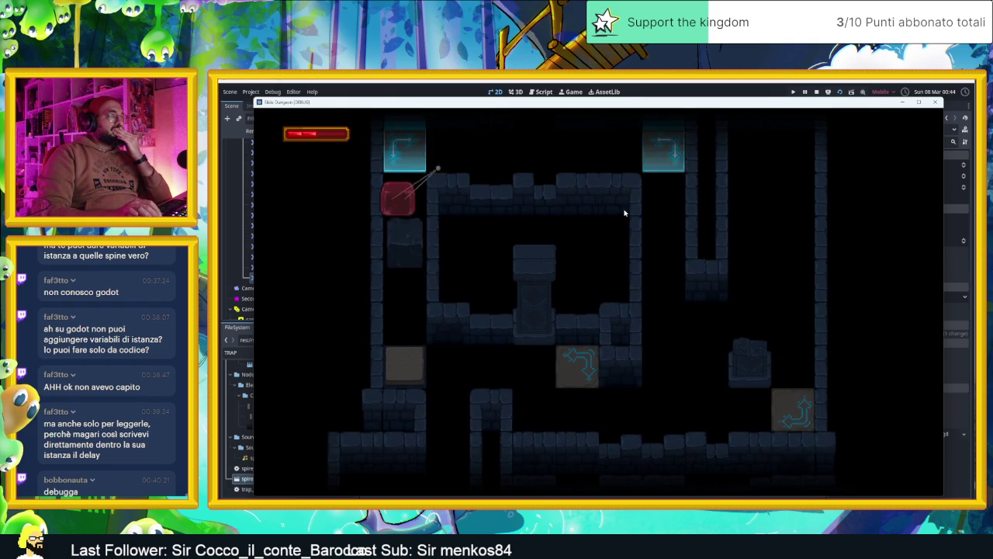
key(Up)
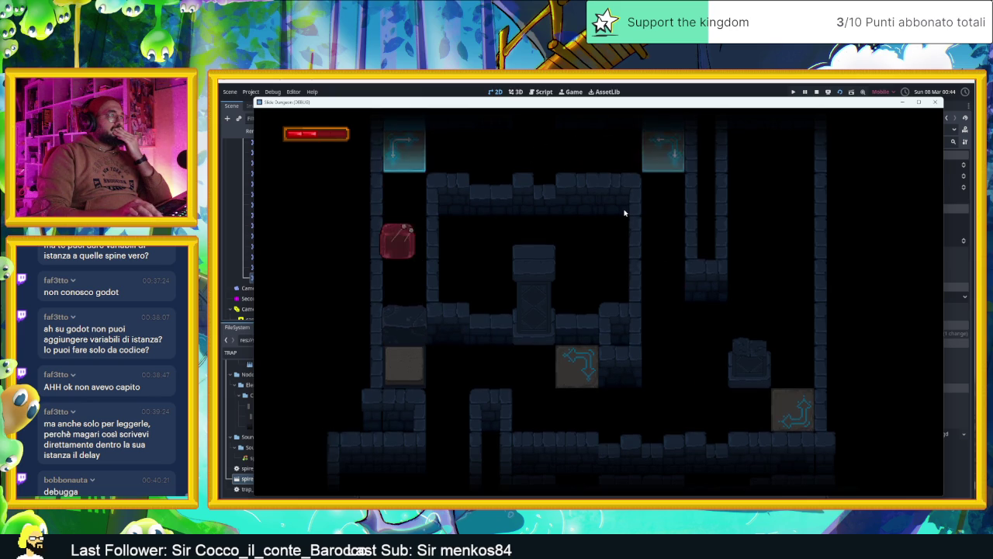
key(Right)
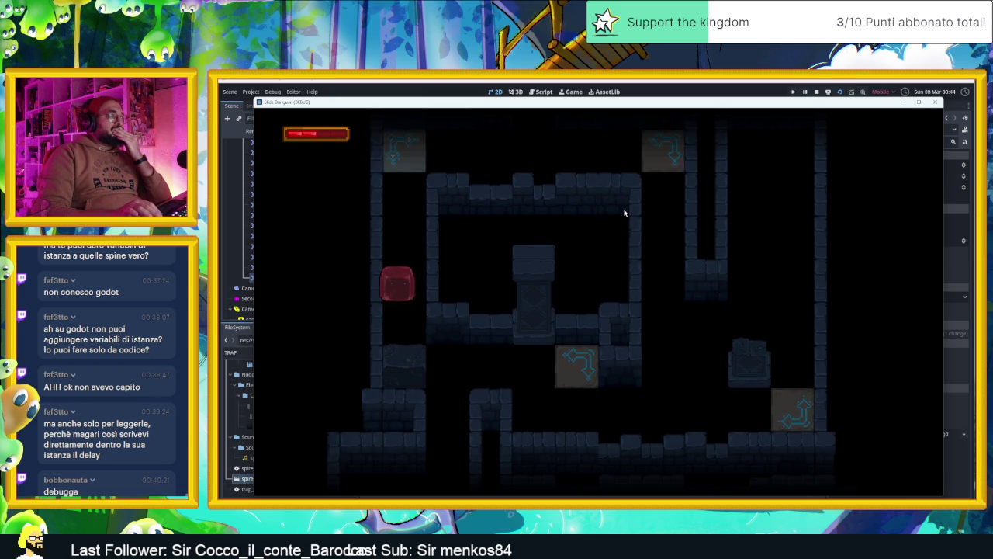
key(Down)
Slide the player through the following rooms and arrow tiles, then stop the running game.
key(Left)
key(Right)
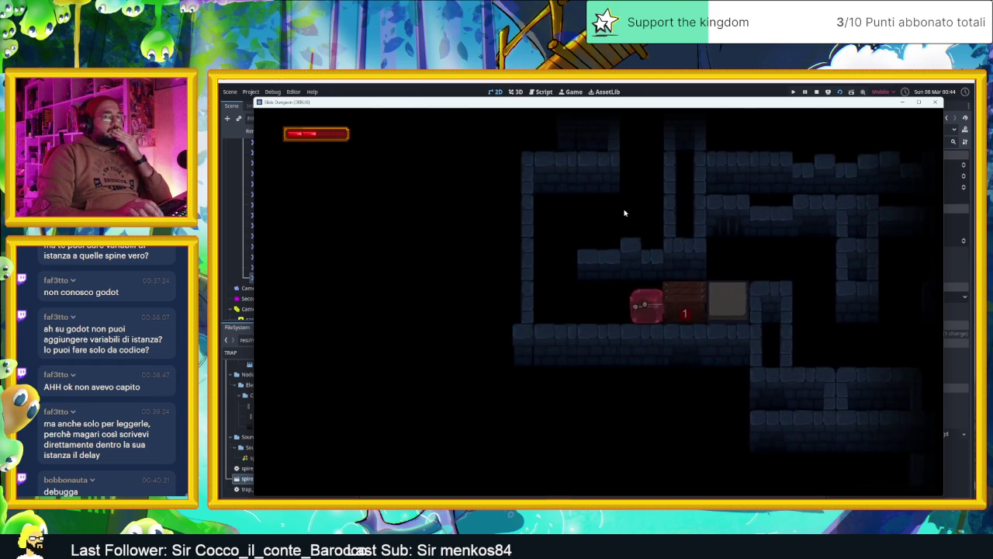
key(Left)
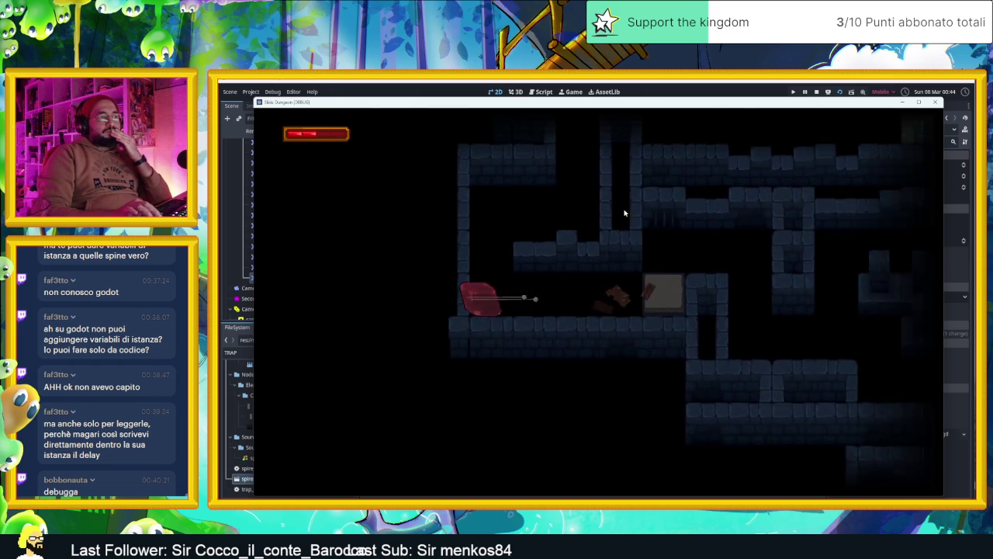
key(Up)
key(Right)
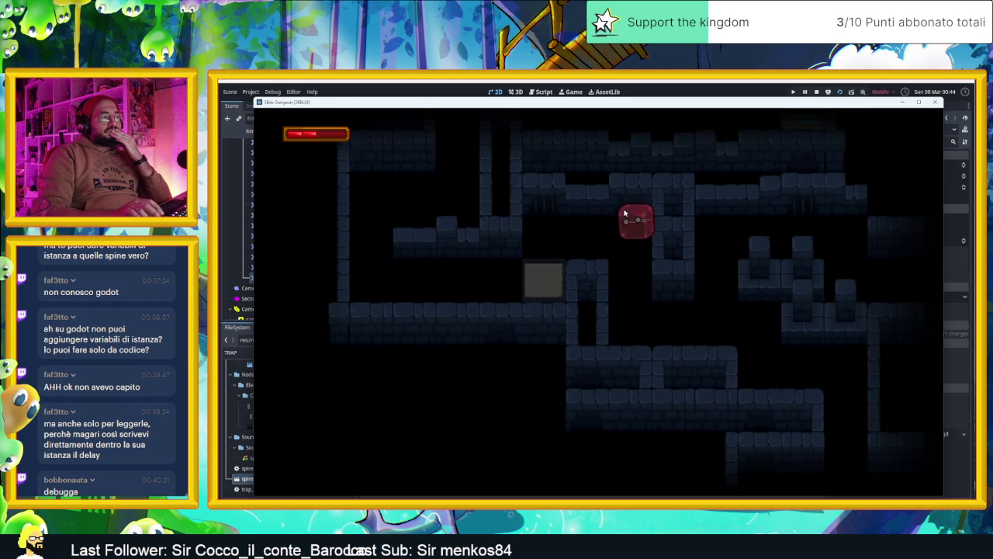
key(Down)
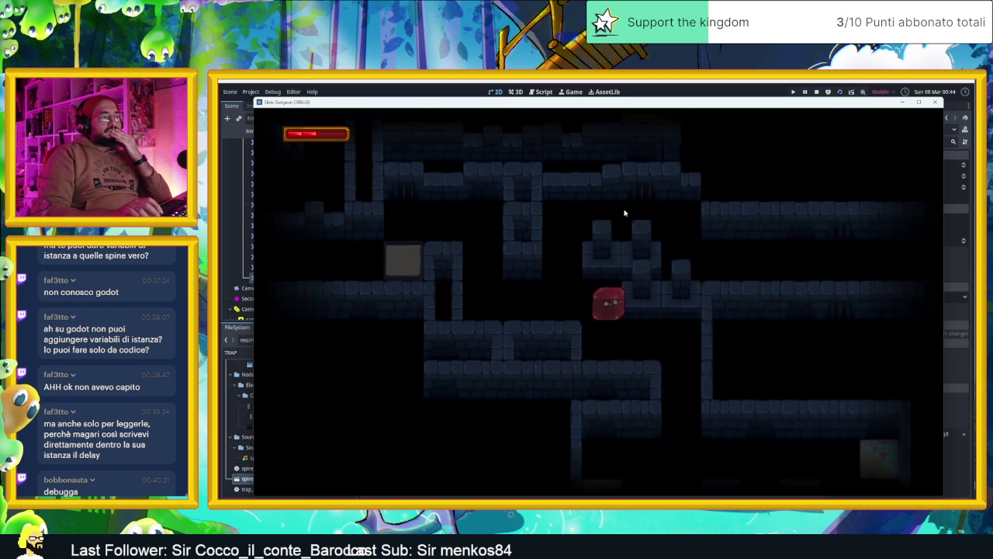
key(Right)
key(Down)
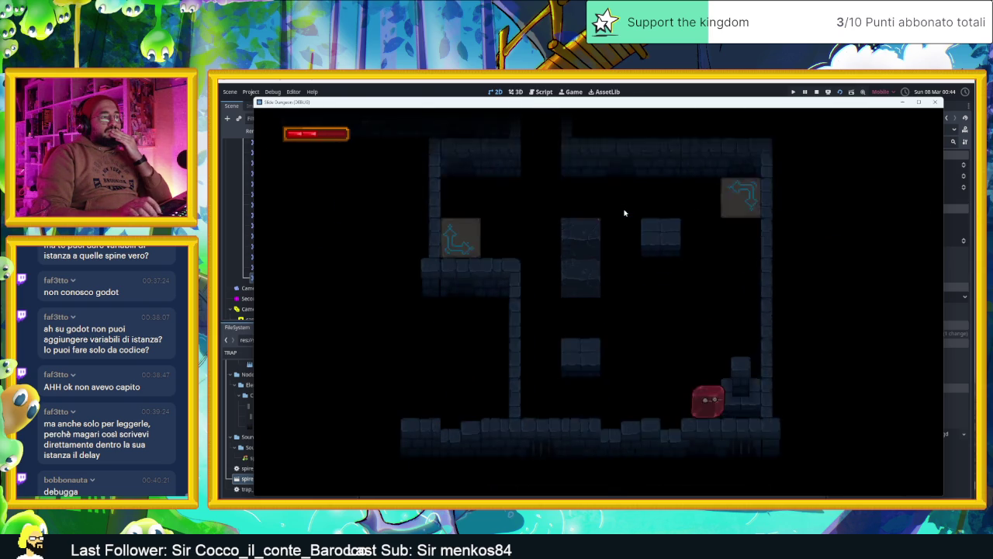
key(Up)
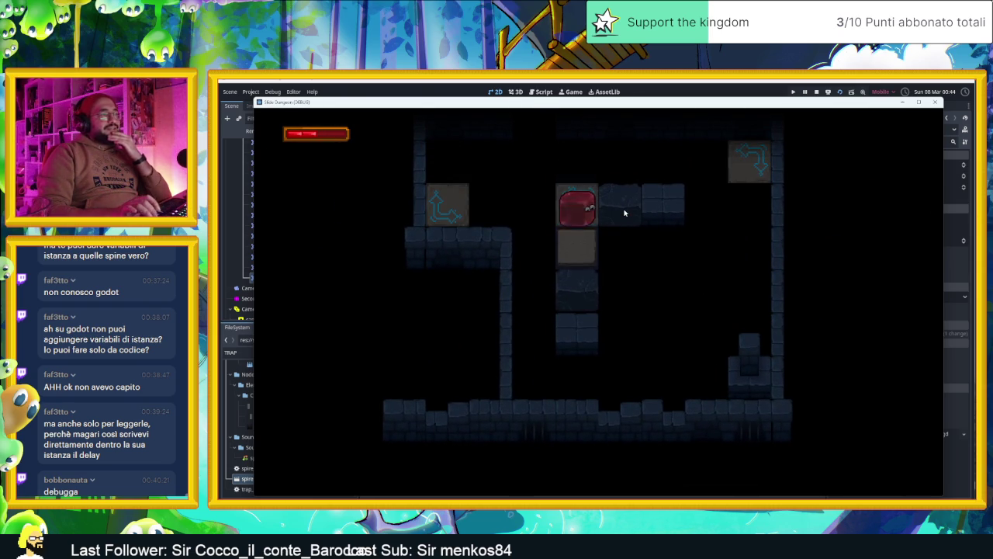
key(Up)
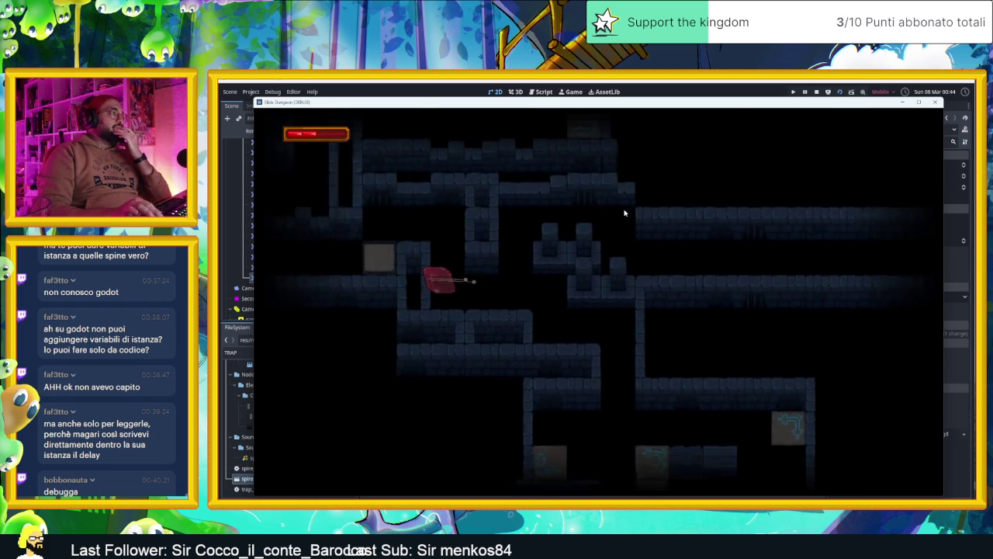
key(Left)
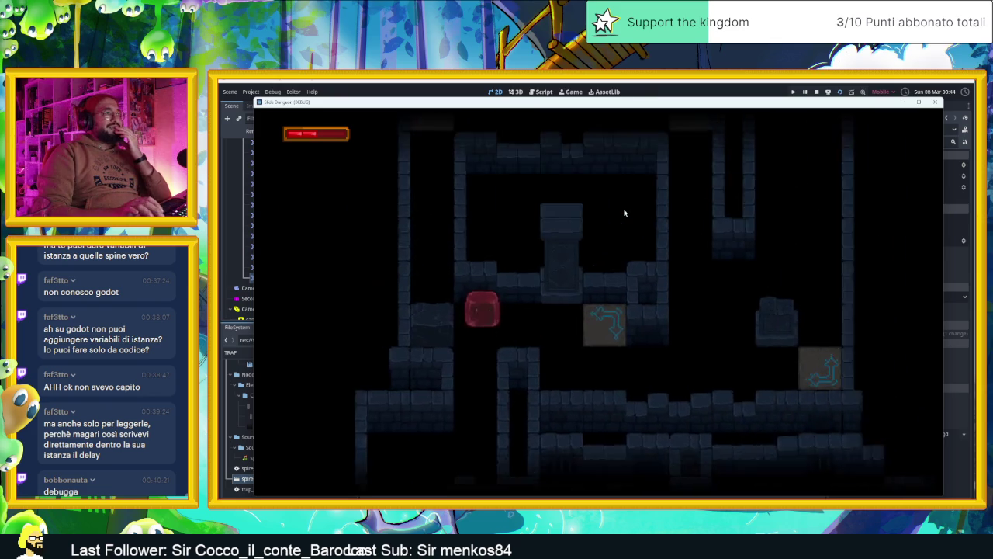
key(Up)
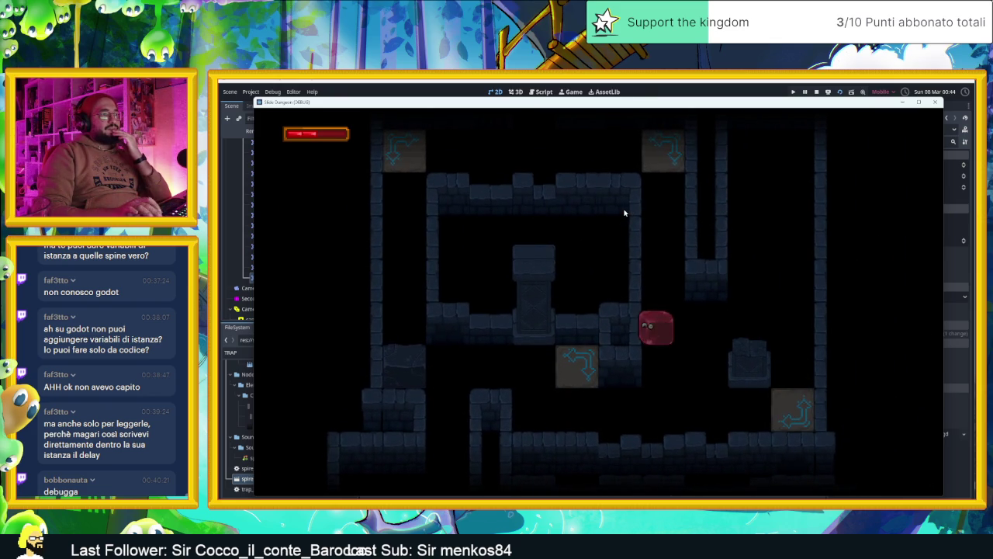
key(Up)
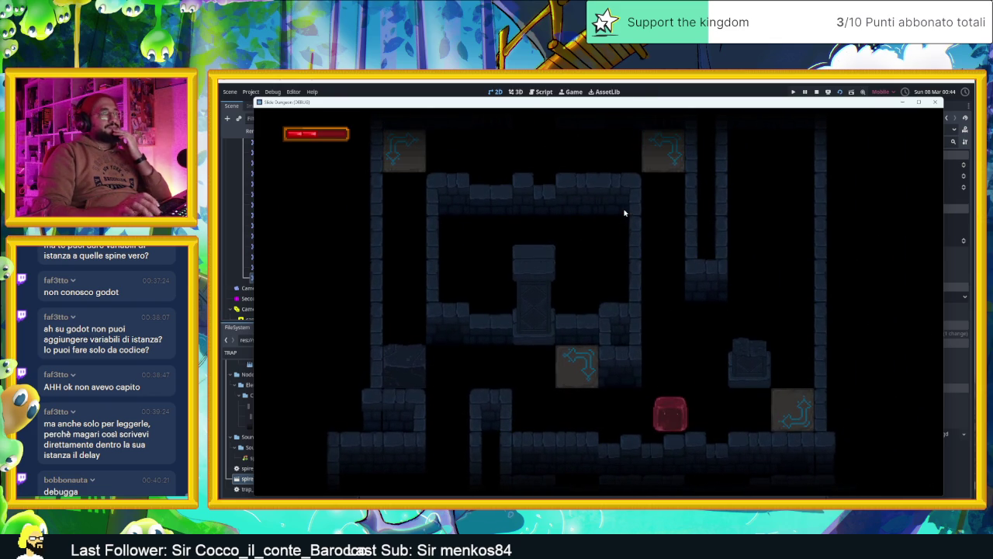
click(816, 92)
scroll(554, 211, down, 5)
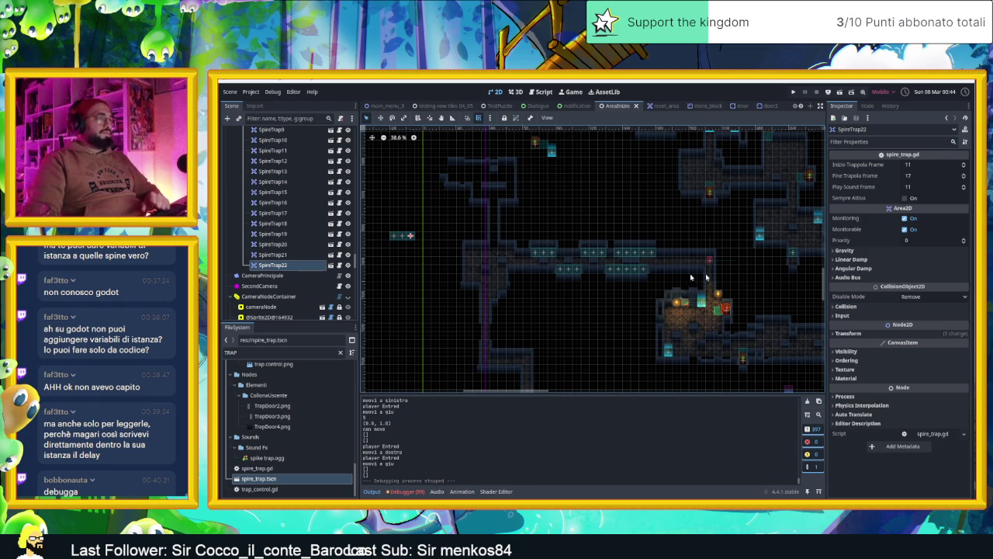
Zoom the 2D view and undo an accidental drag of the wall torch.
scroll(602, 261, up, 5)
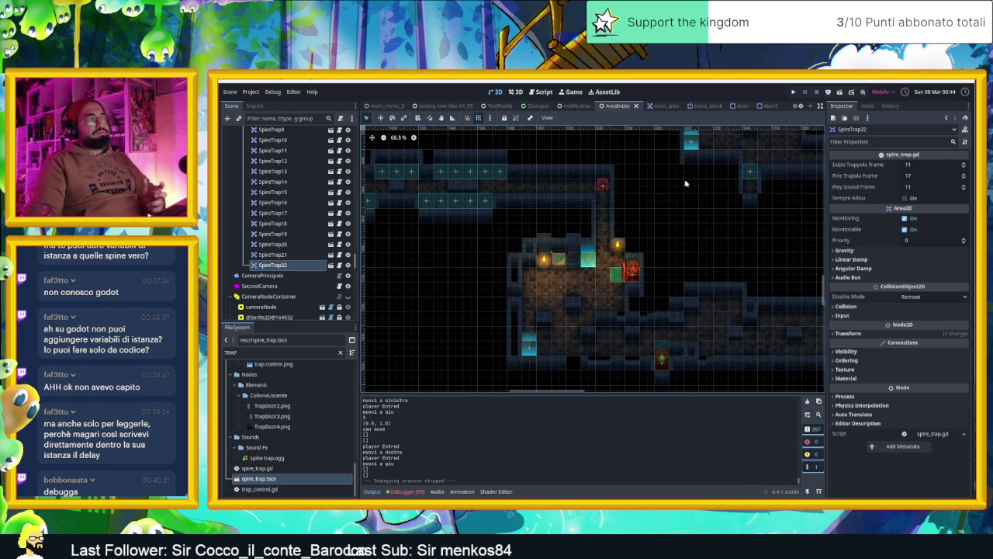
drag(604, 186, 656, 184)
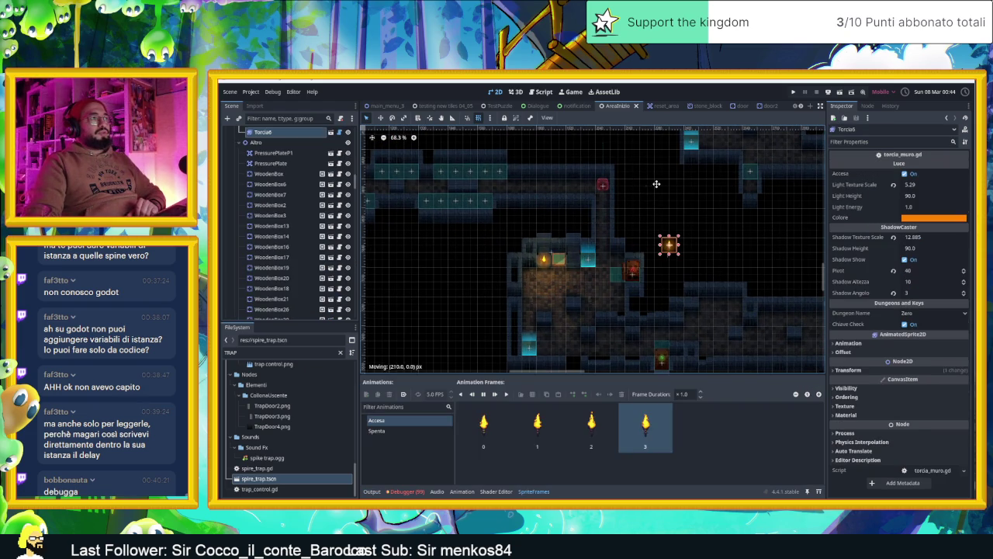
key(ctrl+z)
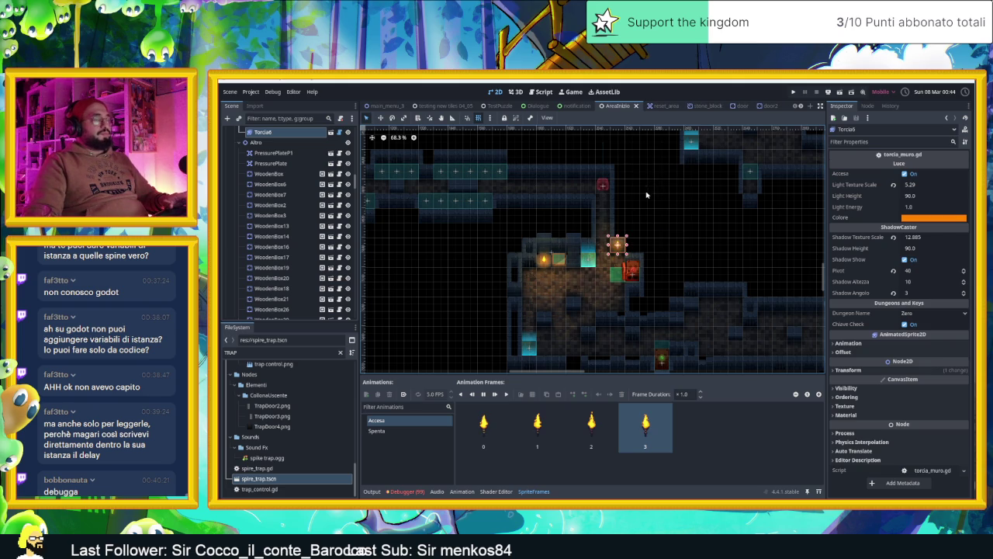
scroll(267, 161, up, 10)
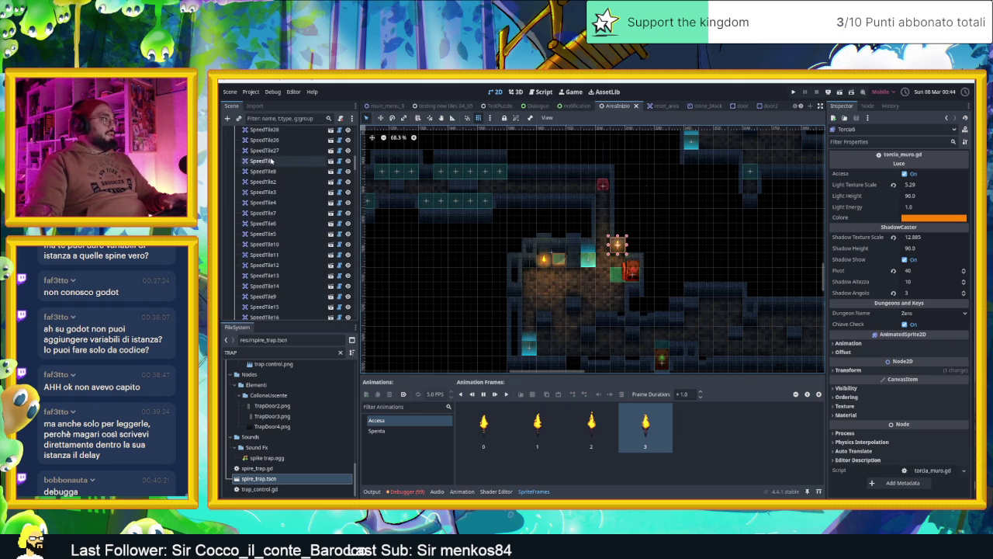
Select the Player node in Move mode, then open CameraPrincipale's script camera_principale.gd.
click(264, 153)
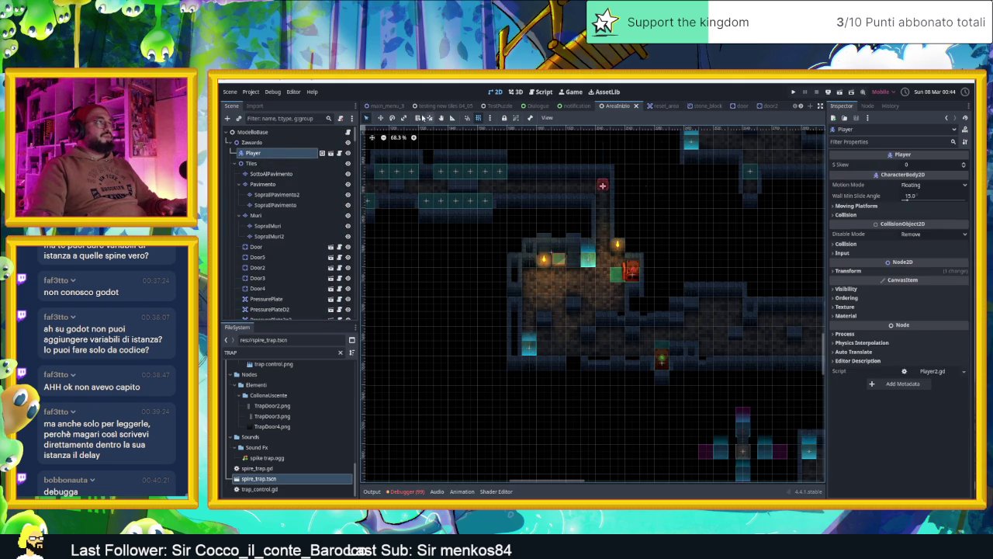
click(381, 117)
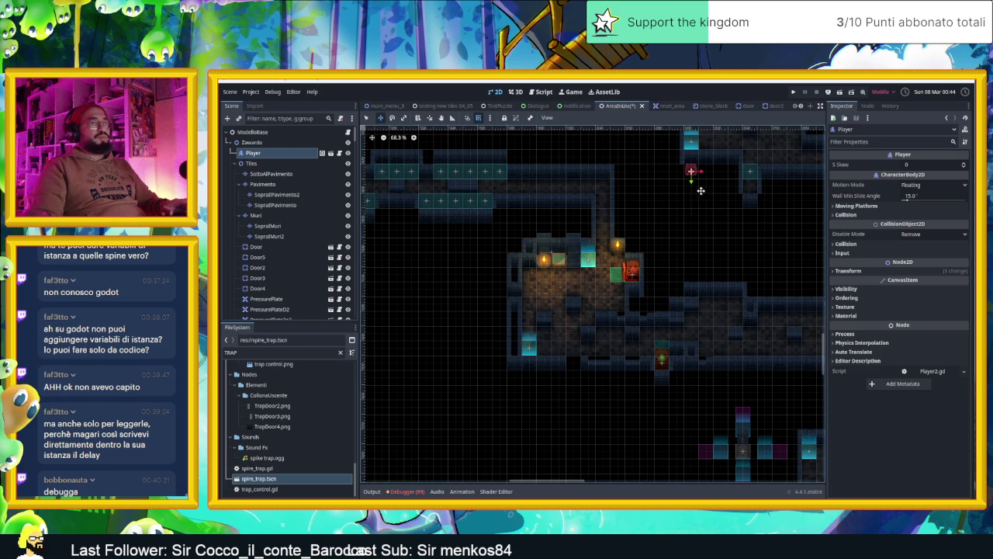
scroll(314, 273, down, 10)
scroll(314, 273, down, 3)
scroll(320, 283, down, 2)
scroll(320, 283, down, 5)
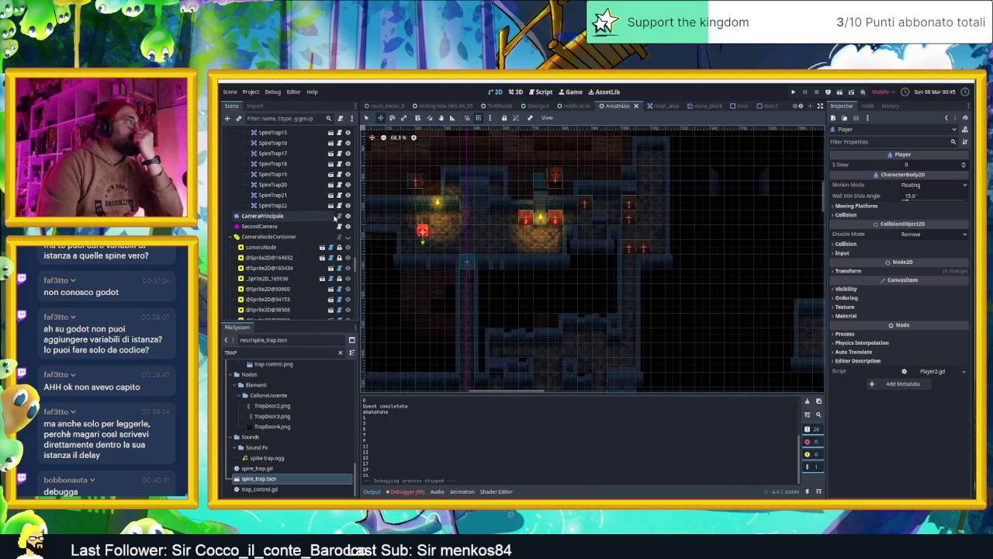
click(339, 216)
Add reset_smoothing() after Glo.playerHit.connect(shake) in _ready, save, and run the game.
scroll(509, 251, up, 1)
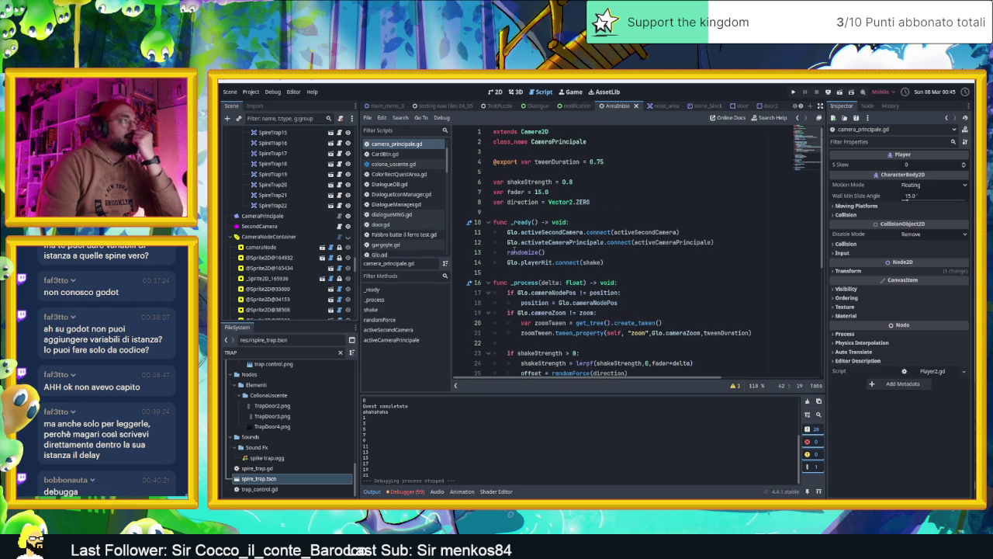
click(622, 266)
key(Return)
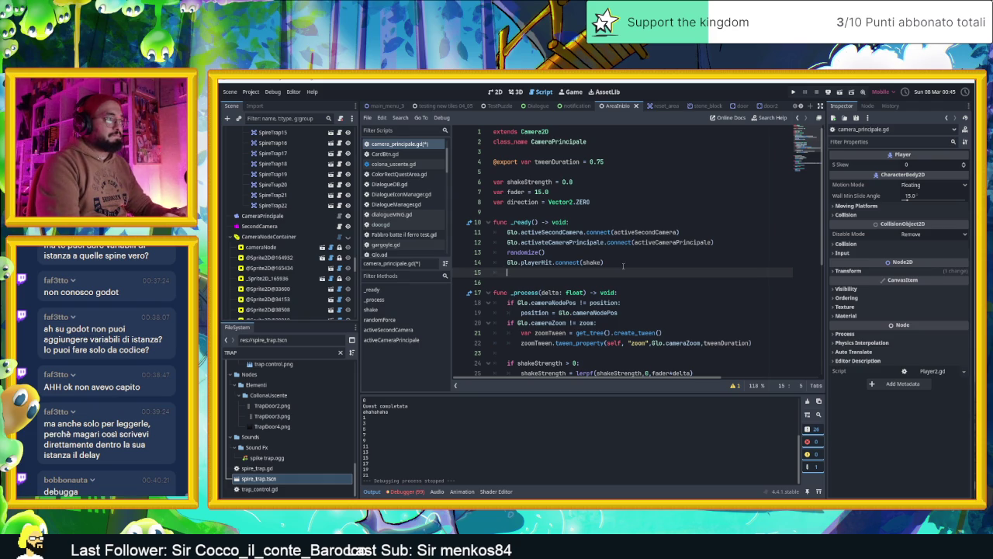
text(reset)
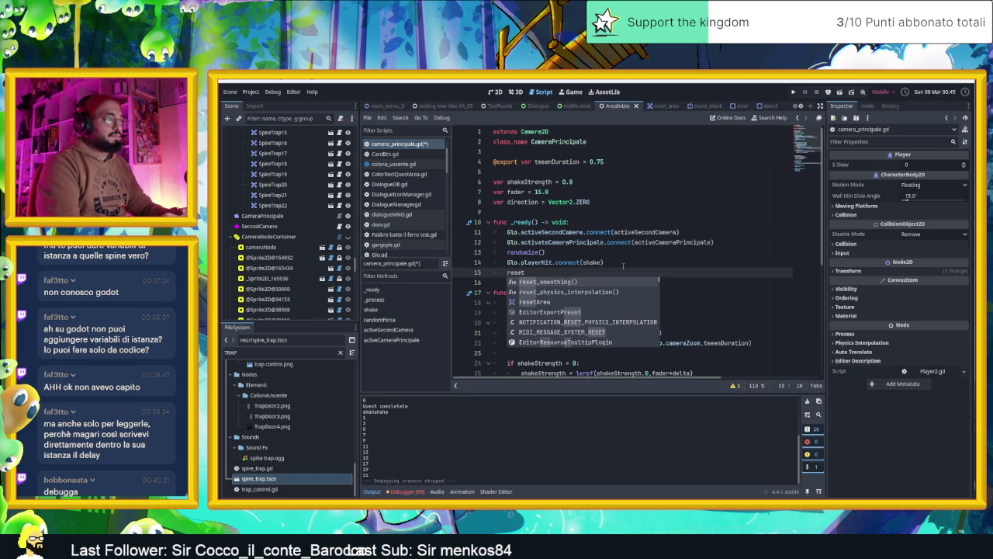
key(Return)
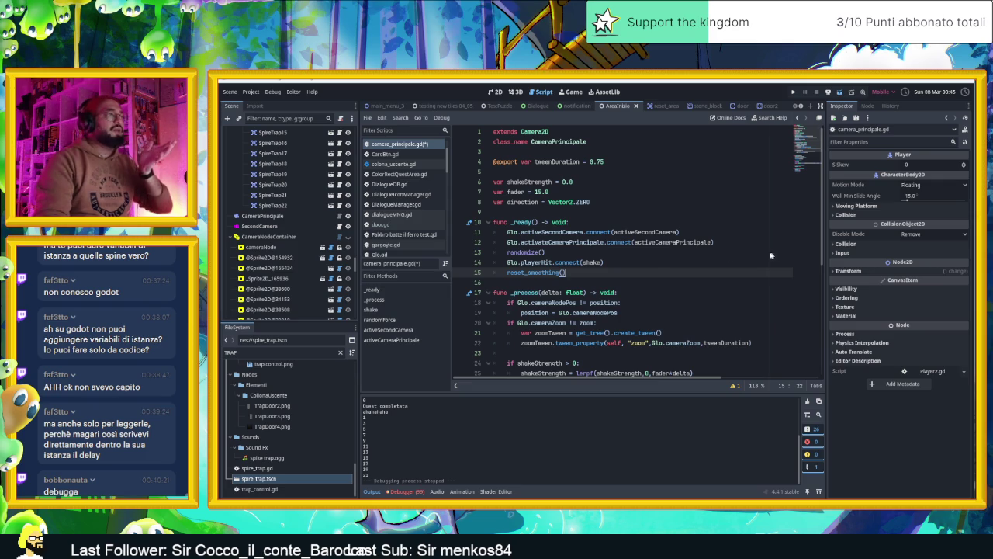
key(ctrl+s)
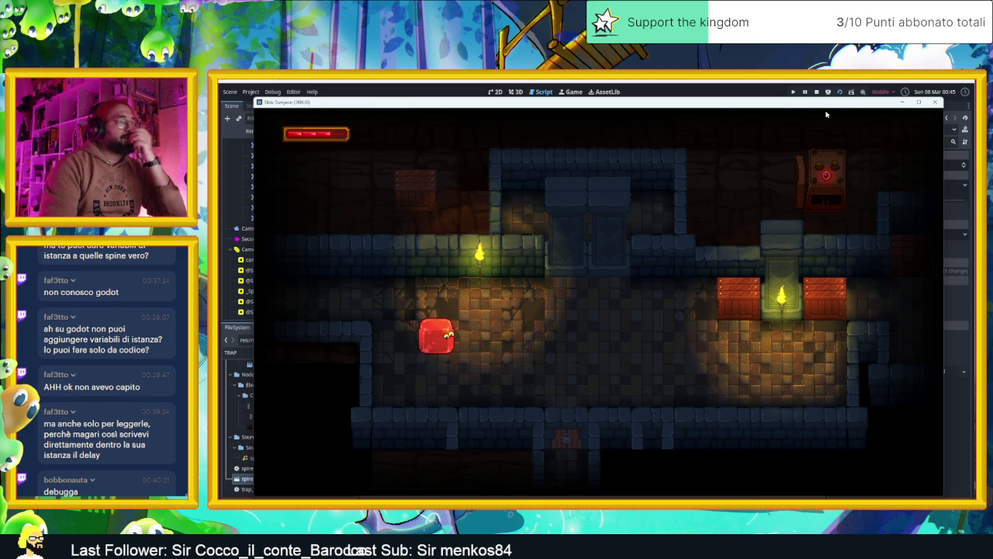
Test the player's dashing and jumping back and forth across the first room.
key(Right)
key(space)
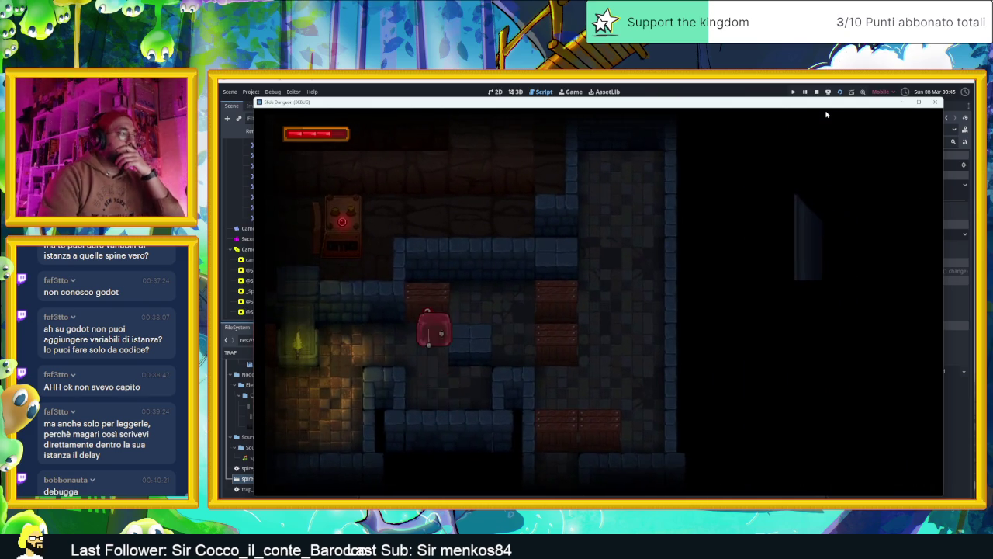
key(space)
key(Right)
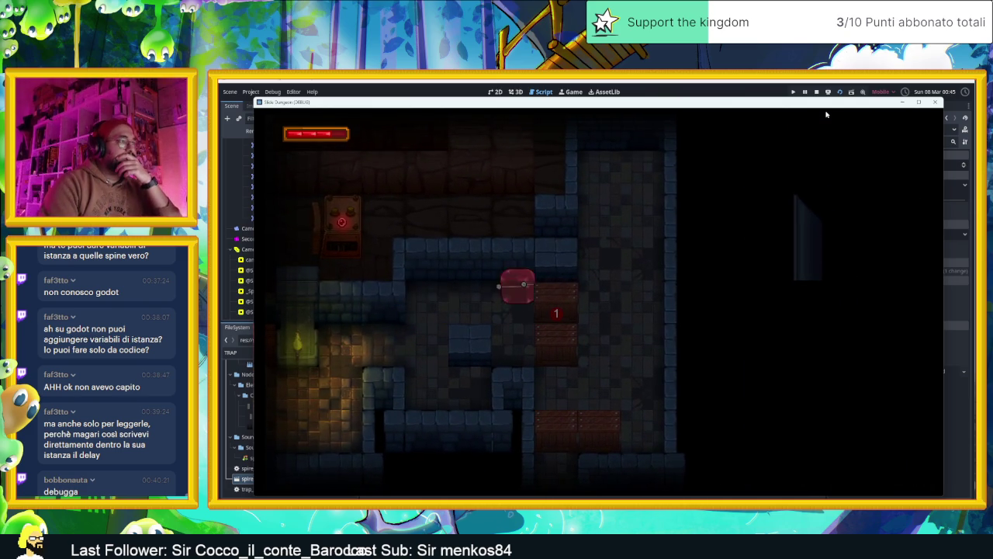
key(space)
key(Left)
key(space)
key(space)
key(Right)
key(Left)
key(Right)
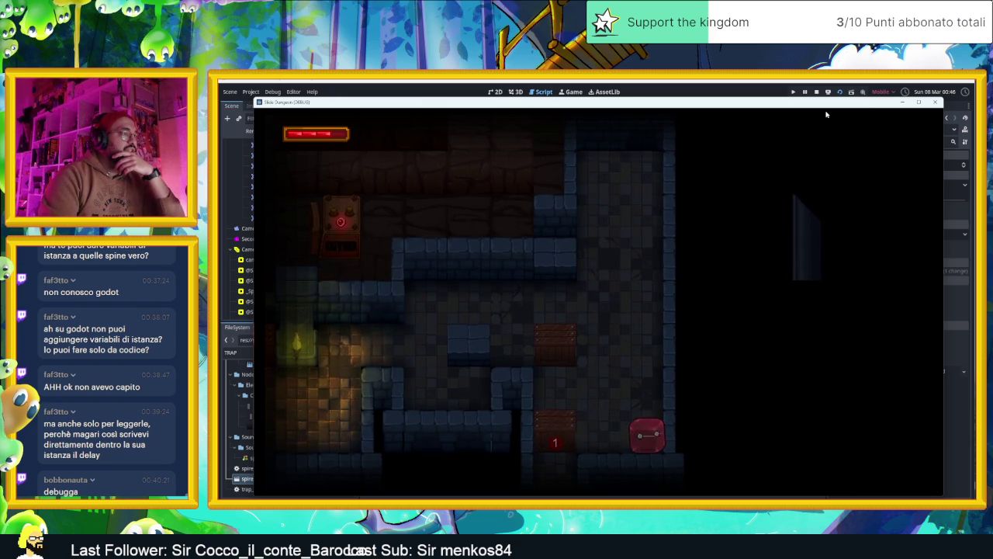
key(Left)
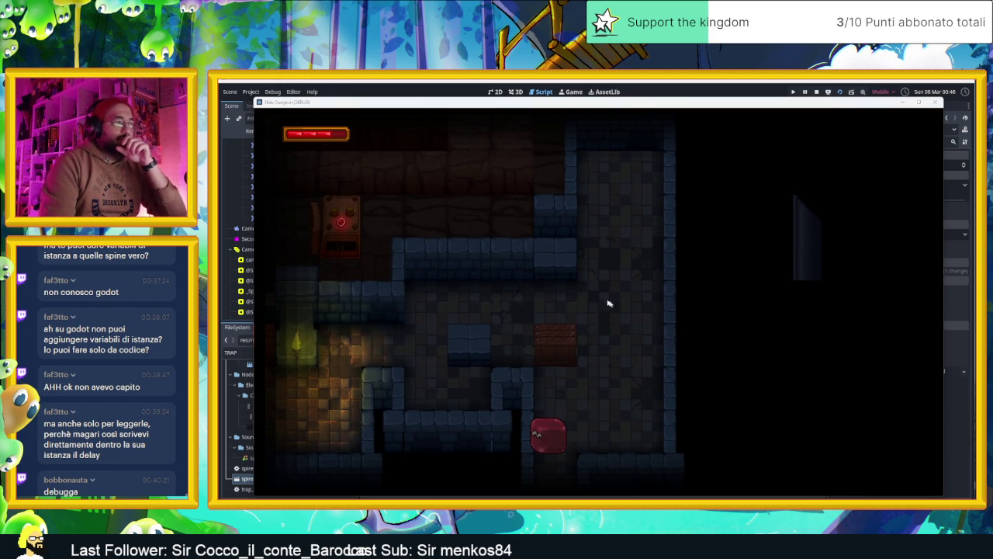
Steer the cube into the next room, past the central pillar and under the arrow tile.
key(Right)
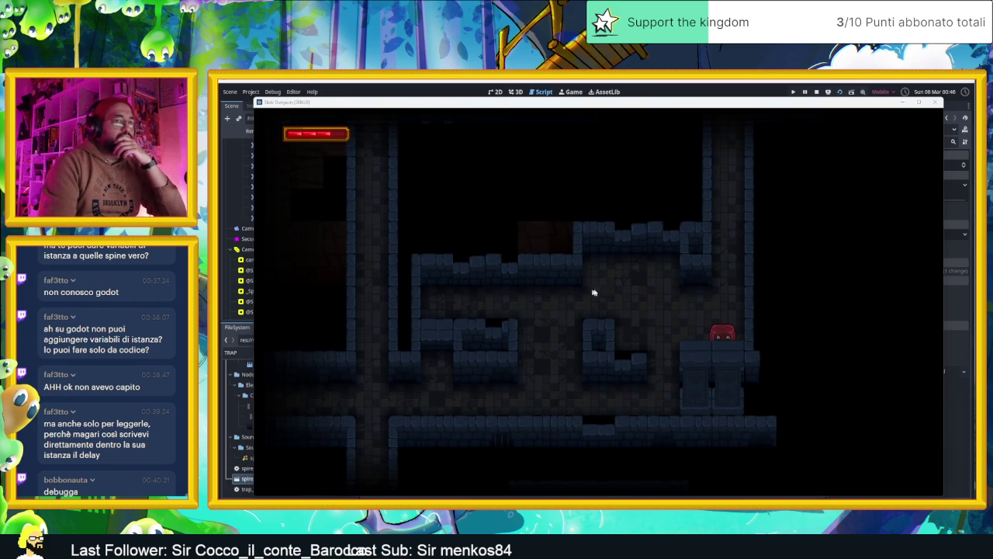
key(Left)
key(Up)
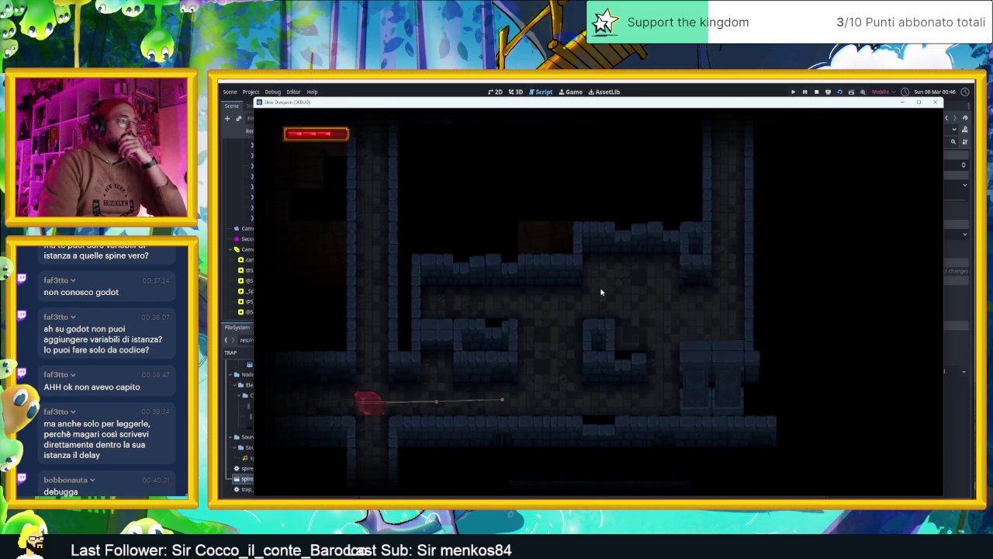
key(Right)
key(Up)
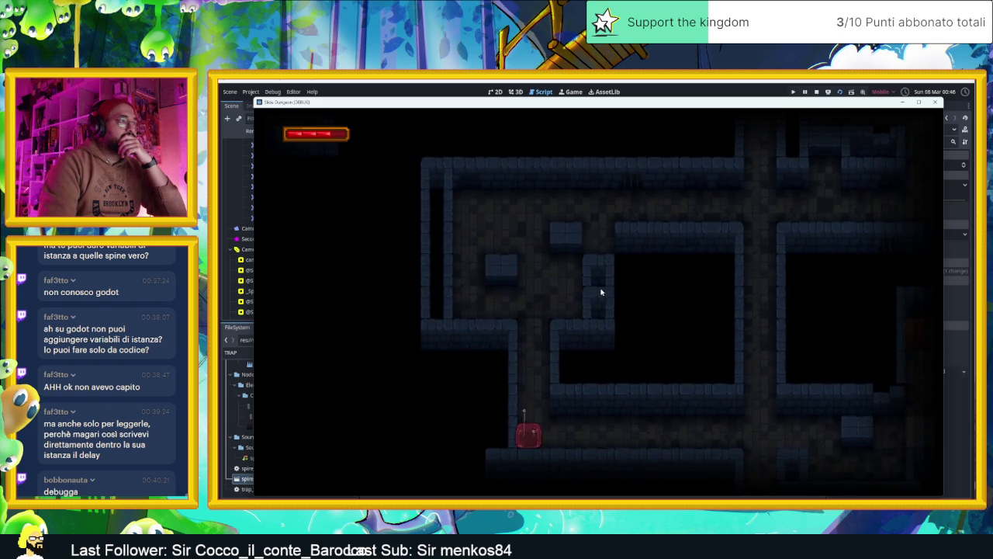
key(Left)
key(Right)
key(Up)
key(Right)
key(Up)
key(Right)
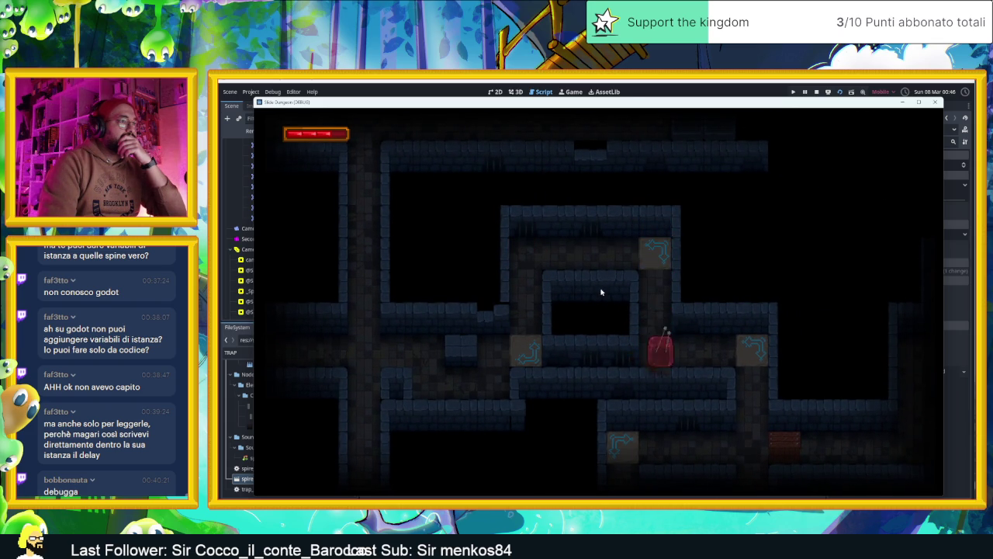
key(Up)
key(Right)
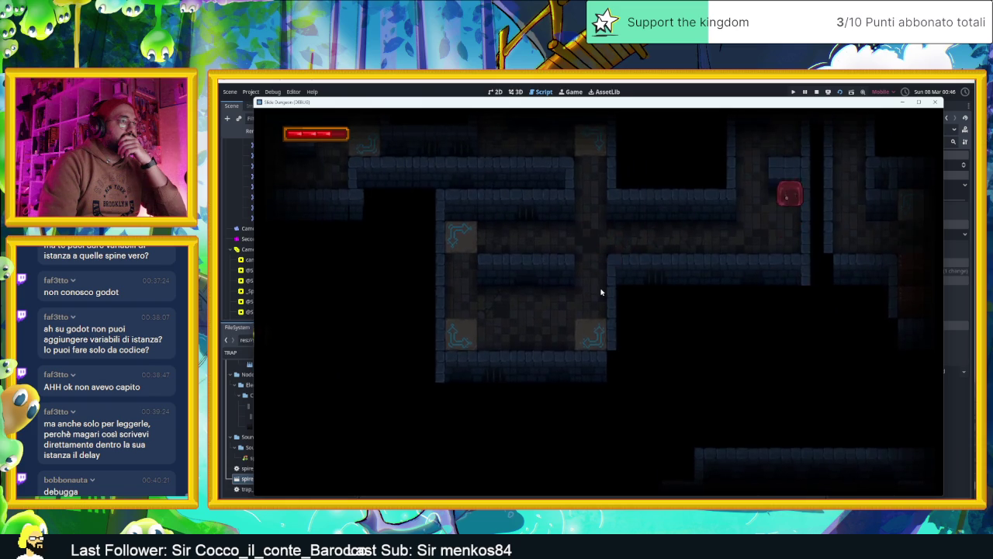
Slide the cube along the top row, then down through the lower corridor into the lower room.
key(Left)
key(Down)
key(Up)
key(Right)
key(Down)
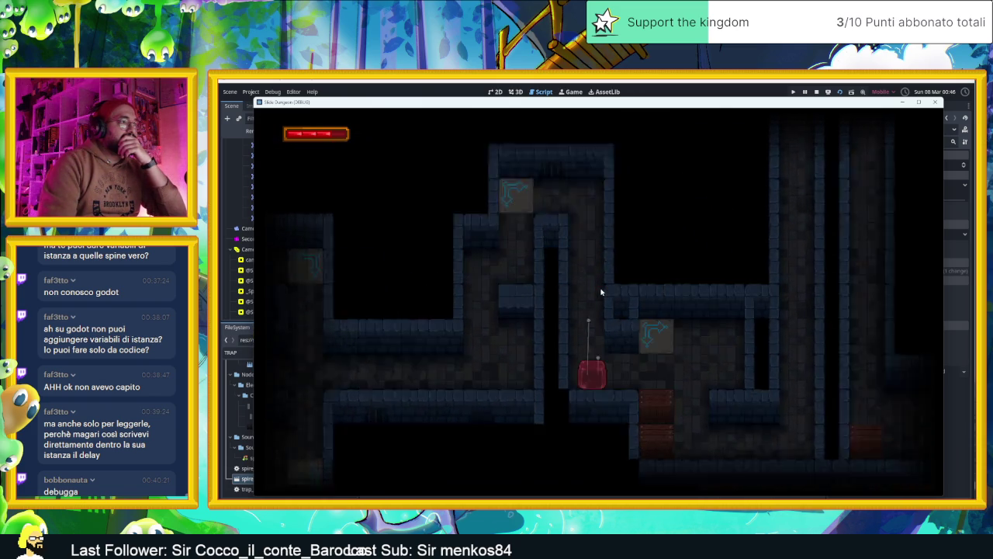
key(Left)
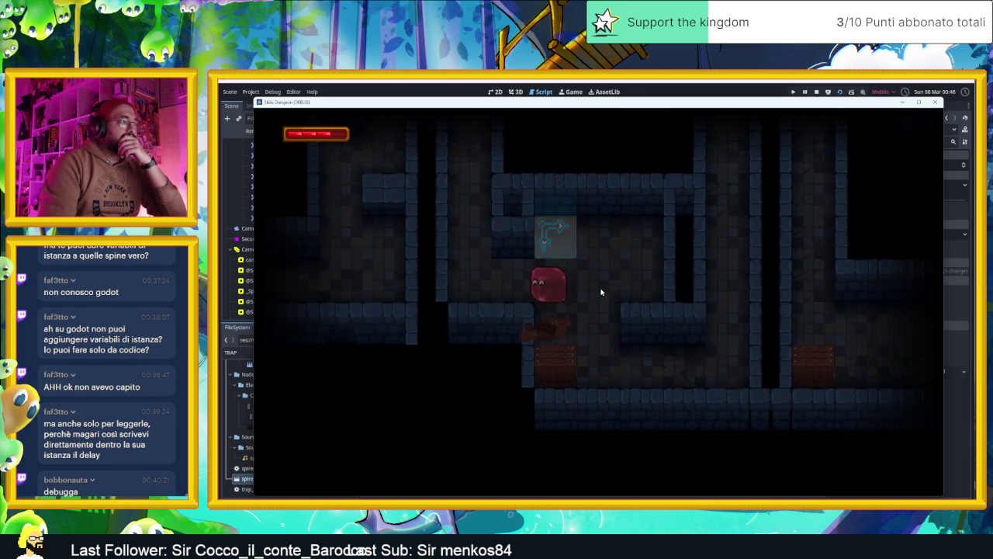
key(Down)
key(Right)
key(Up)
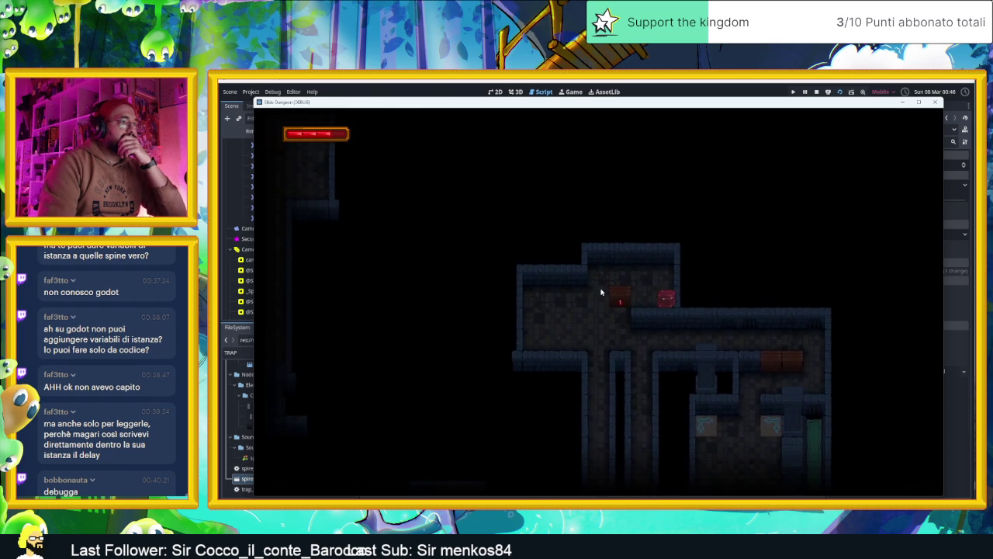
key(Left)
key(Down)
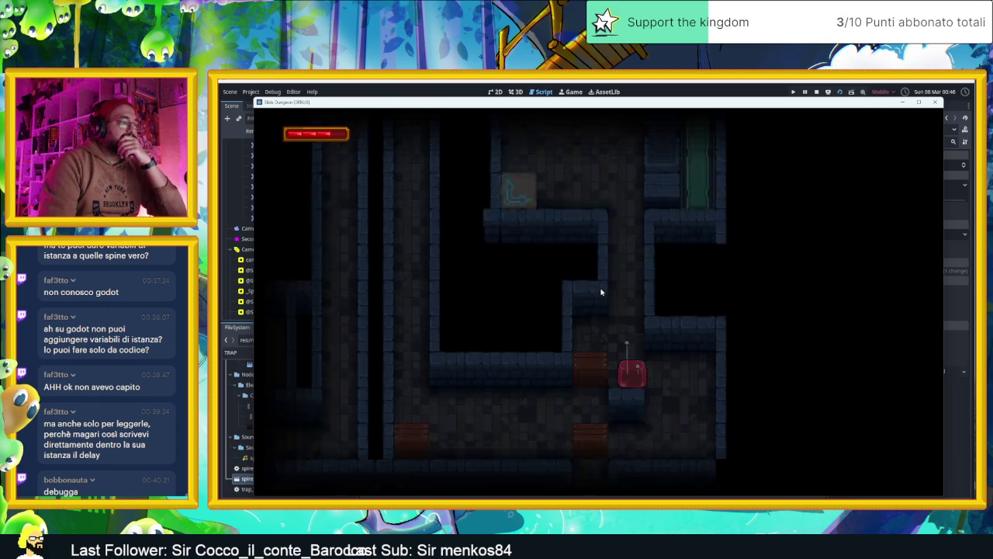
Move the cube past the block marked 1, out of the corner room and up above the door.
key(Right)
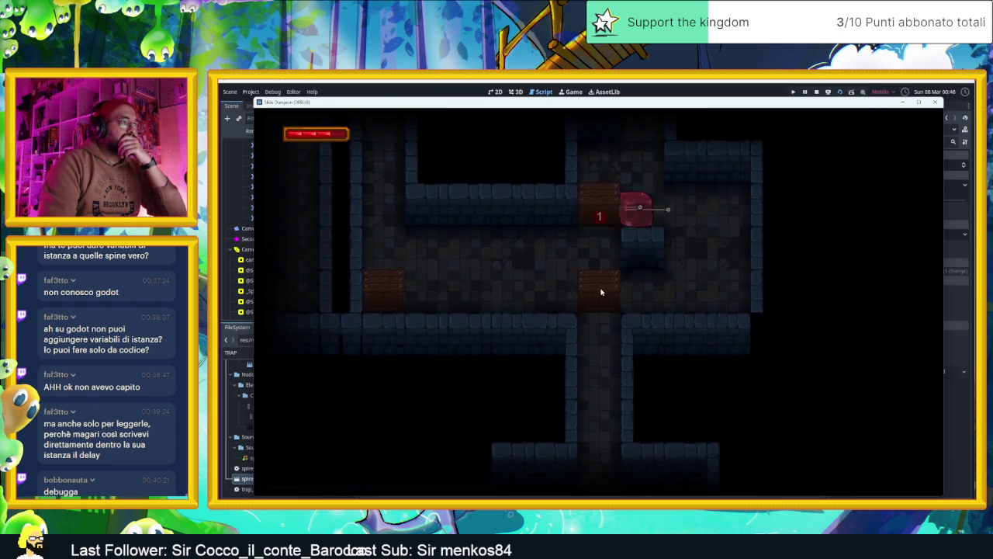
key(Left)
key(Down)
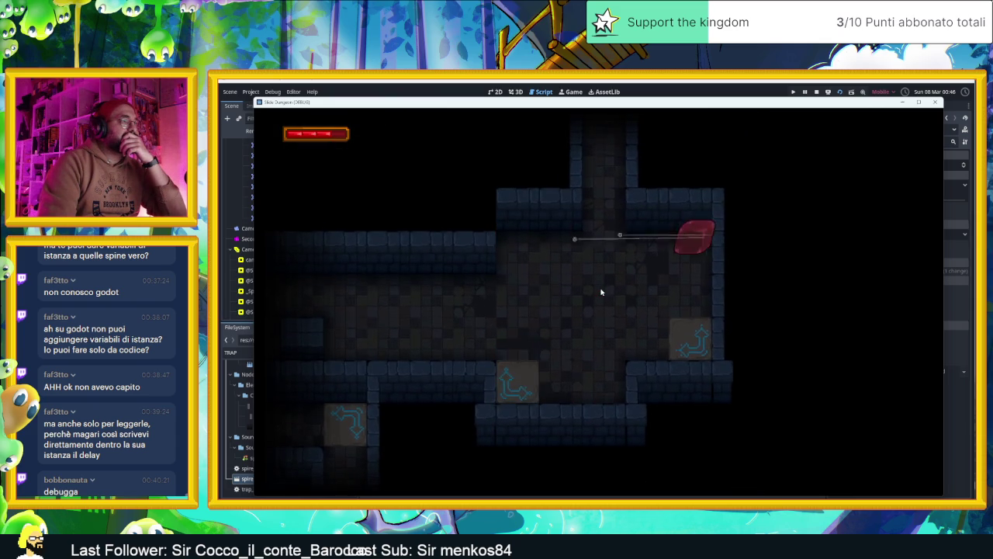
key(Left)
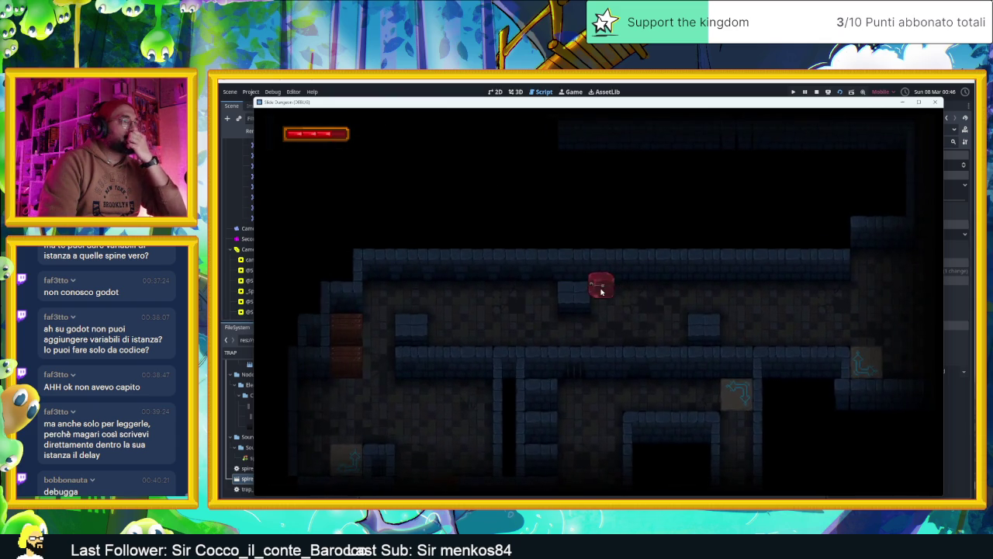
key(Up)
key(Left)
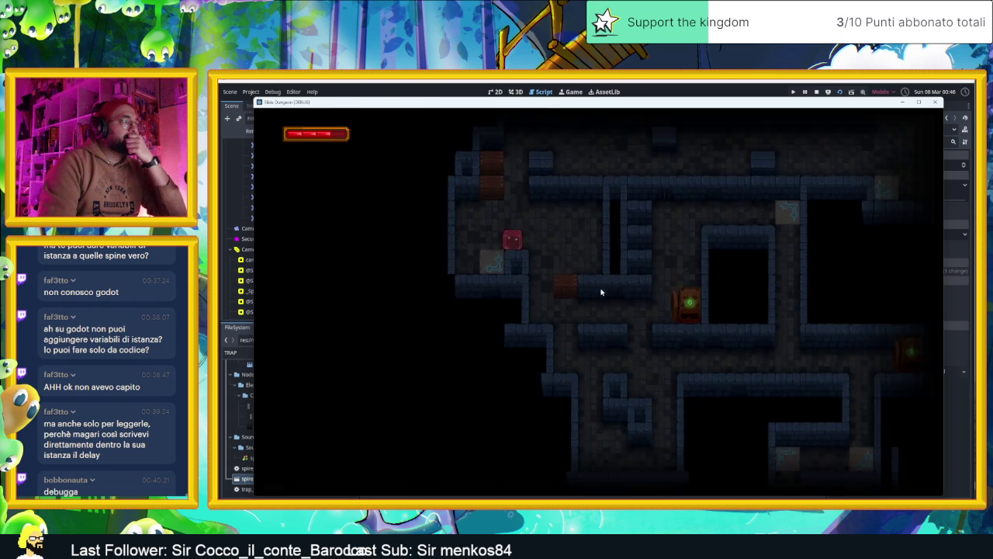
key(Up)
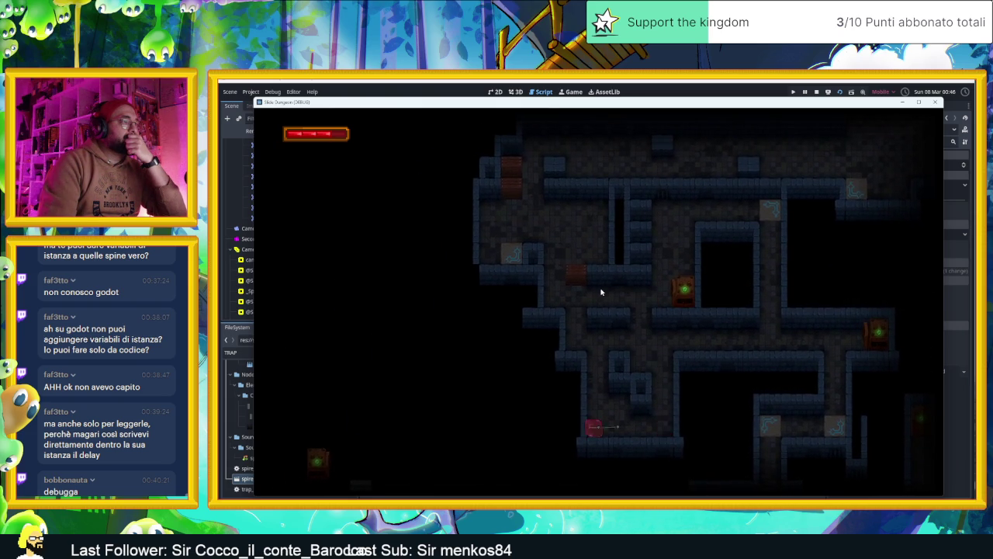
key(Up)
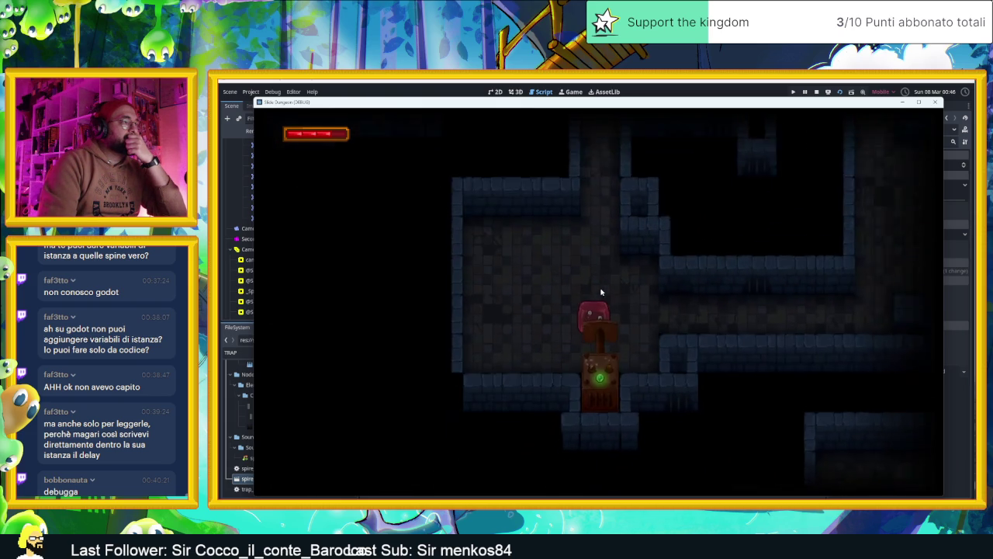
Take the cube through the door and across several rooms to beside the spikes.
key(Down)
key(Left)
key(Up)
key(Right)
key(Down)
key(Up)
key(Right)
key(Down)
key(Left)
key(Right)
key(Up)
Weave the cube up, down and sideways into the next room.
key(Up)
key(Right)
key(Up)
key(Left)
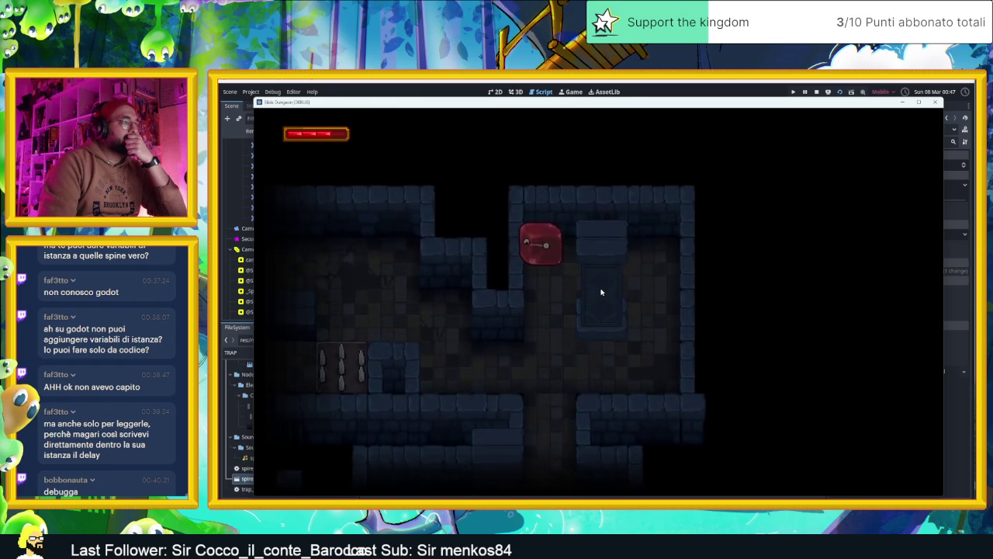
key(Down)
key(Left)
key(Up)
key(Right)
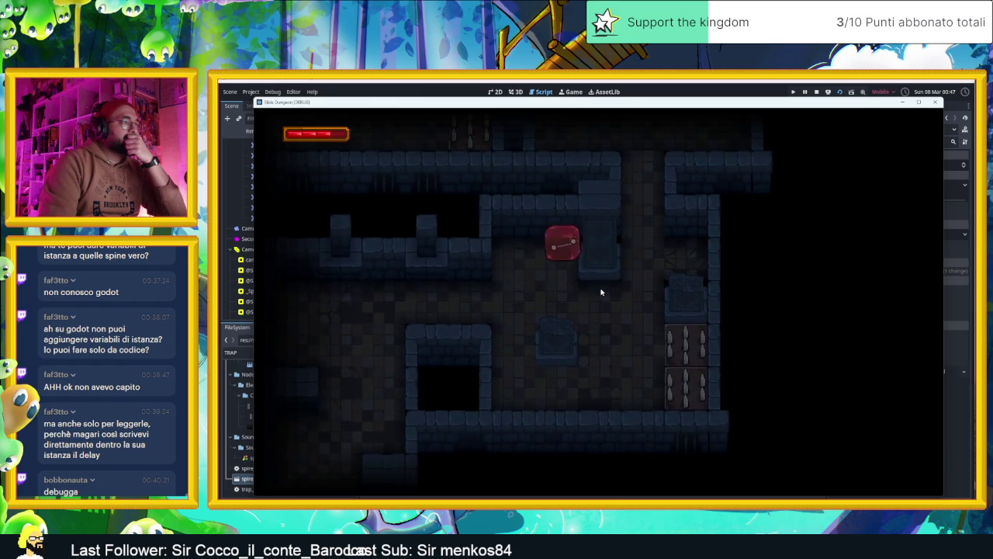
key(Down)
key(Left)
key(Up)
key(Right)
key(Down)
key(Left)
key(Right)
key(Up)
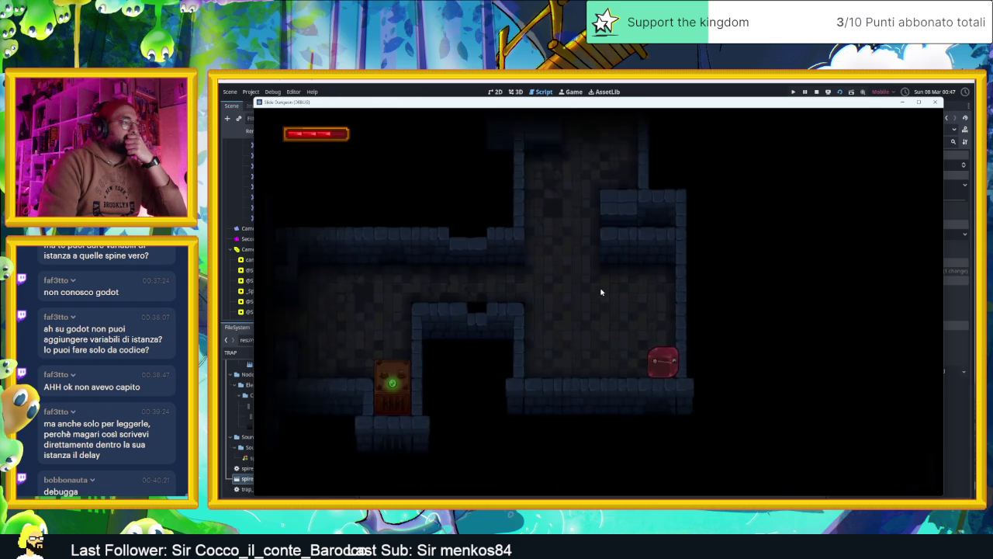
Guide the cube past the right spike trap into the lower-right room.
key(Left)
key(Right)
key(Down)
key(Right)
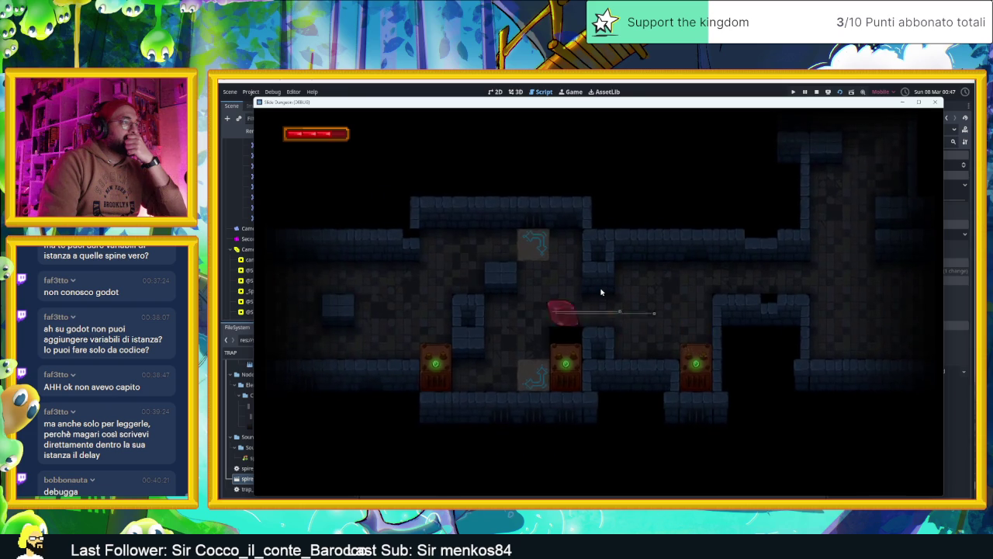
key(Down)
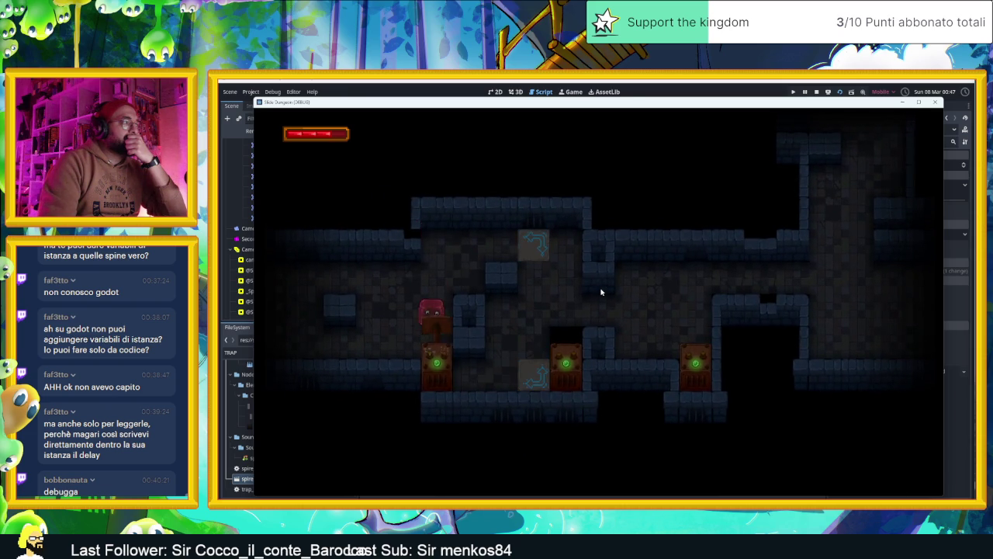
key(Right)
key(Left)
key(Up)
key(Down)
key(Right)
key(Left)
key(Down)
key(Right)
Bring the cube beside the torch to the top-left, then toward the red trap and corridor above.
key(Left)
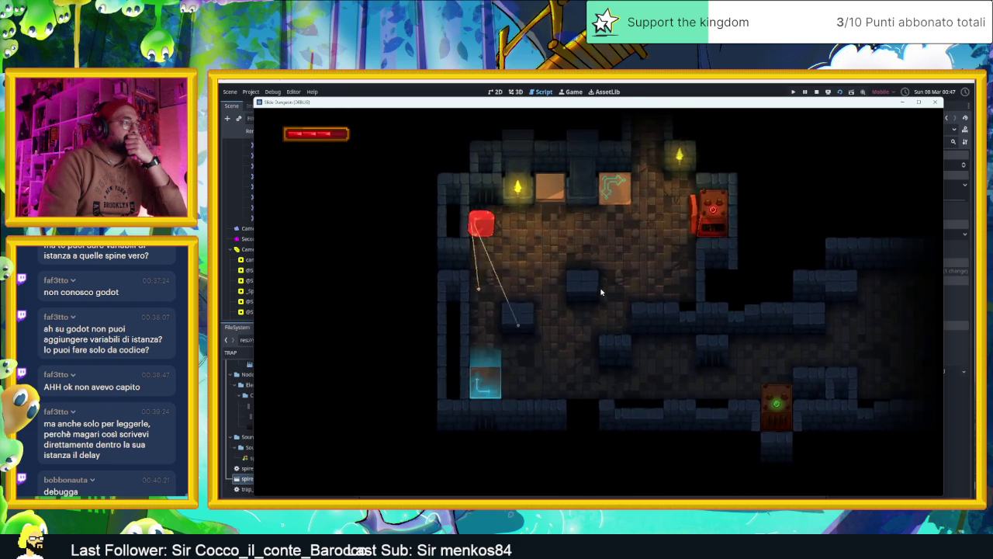
key(Down)
key(Left)
key(Down)
key(Left)
key(Up)
key(Left)
key(Up)
key(Right)
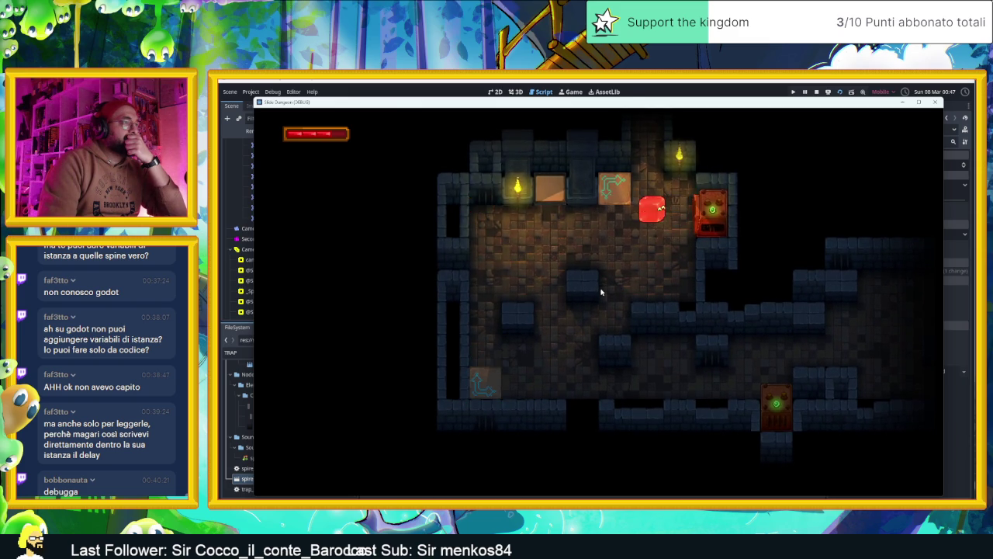
key(Up)
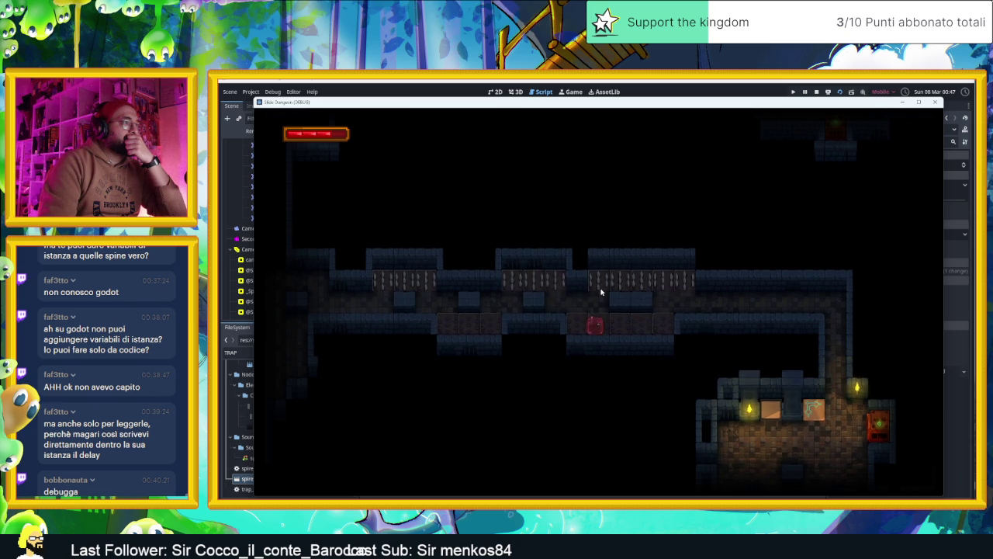
Cross the spike corridors and drop the cube through the lower corridor into the next room.
key(Up)
key(Down)
key(Left)
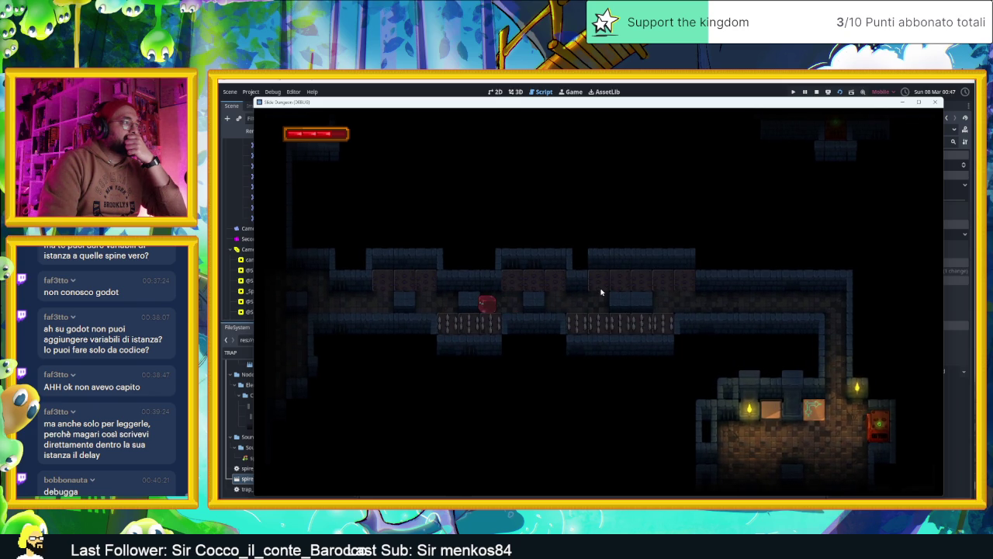
key(Left)
key(Up)
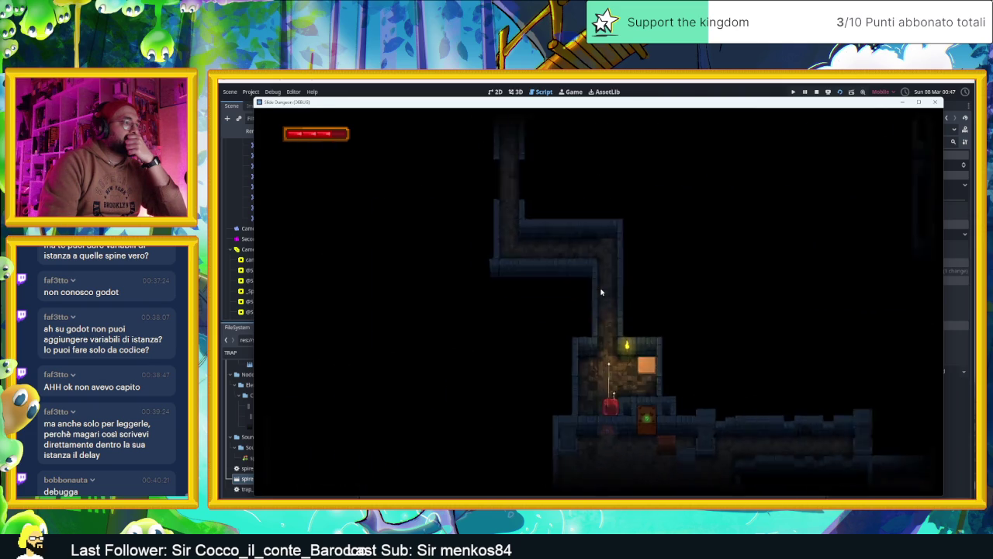
key(Down)
key(Left)
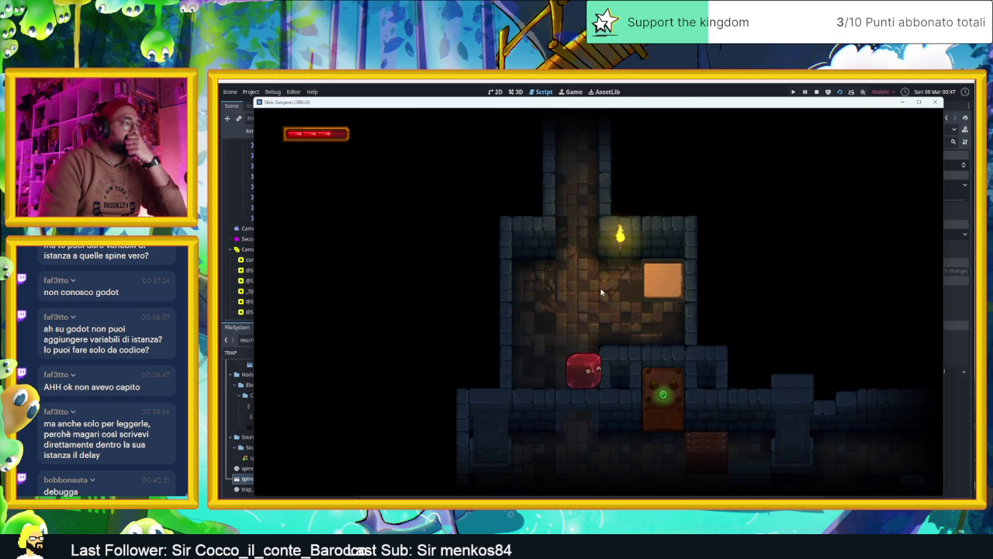
key(Down)
key(Right)
key(Down)
key(Down)
key(Up)
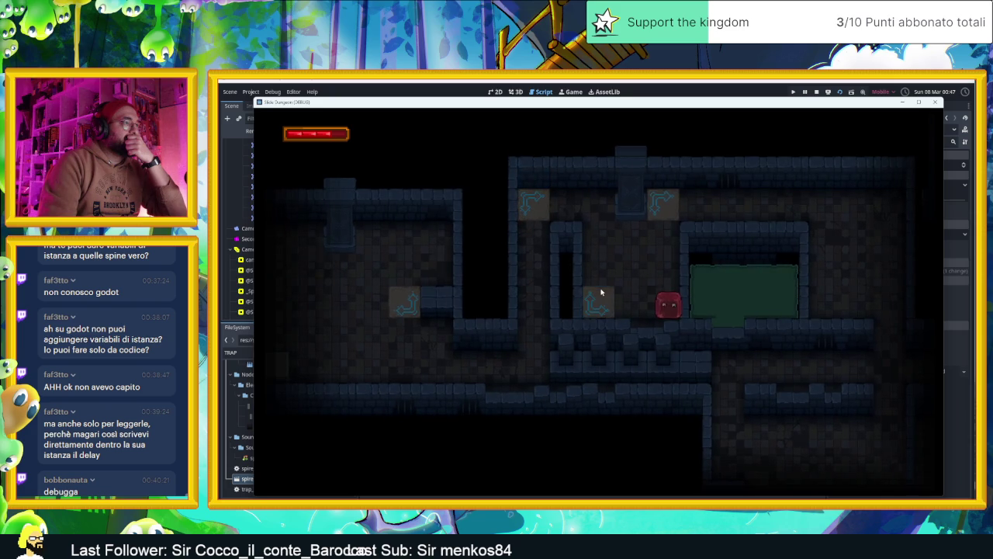
Slide the slime through several rooms to the lower-left corridor beside the lit torch.
key(Right)
key(Down)
key(Up)
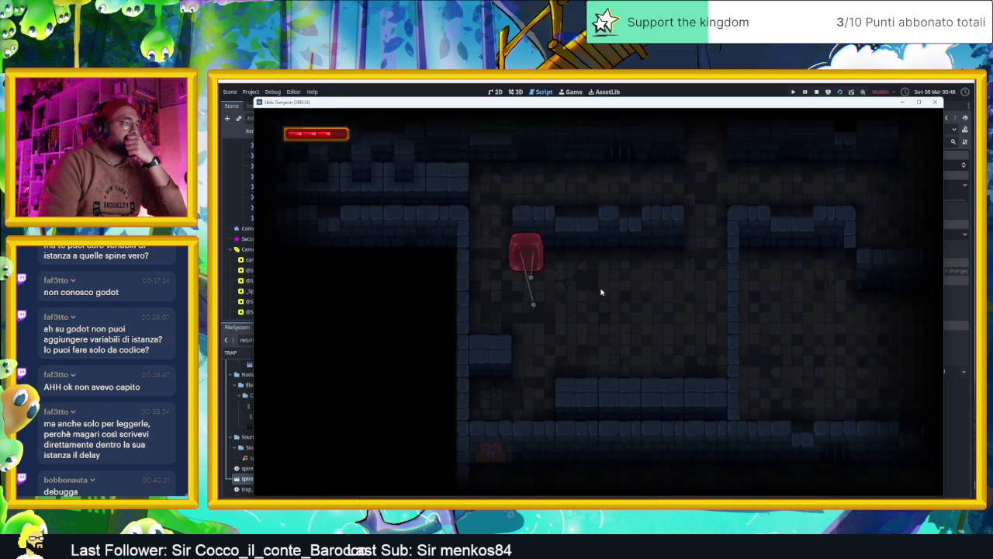
key(Down)
key(Right)
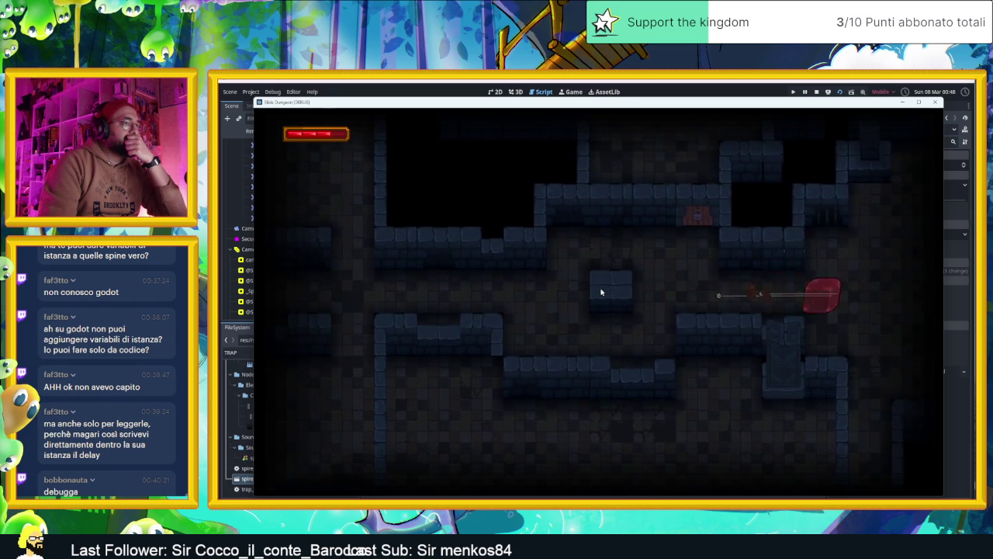
key(Up)
key(Right)
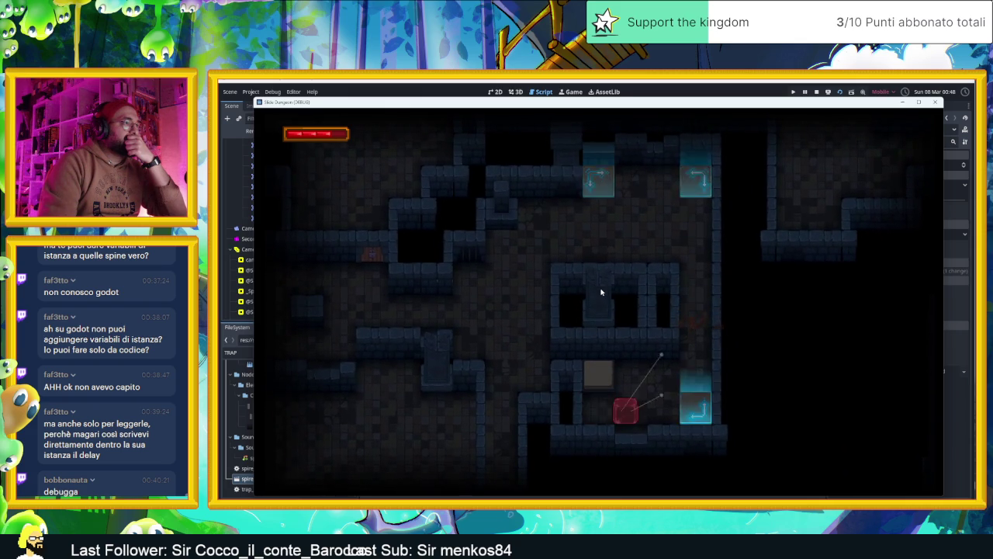
key(Down)
key(Left)
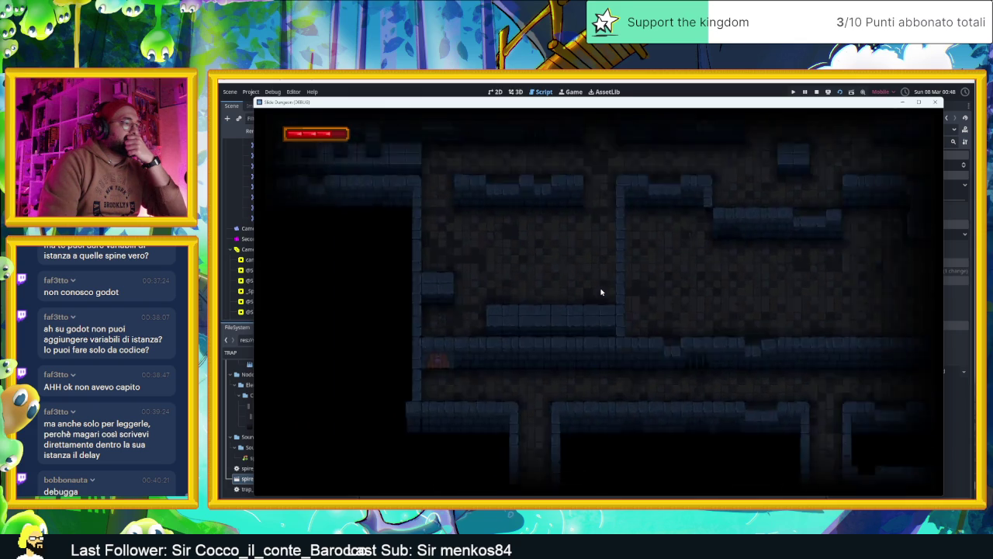
key(Down)
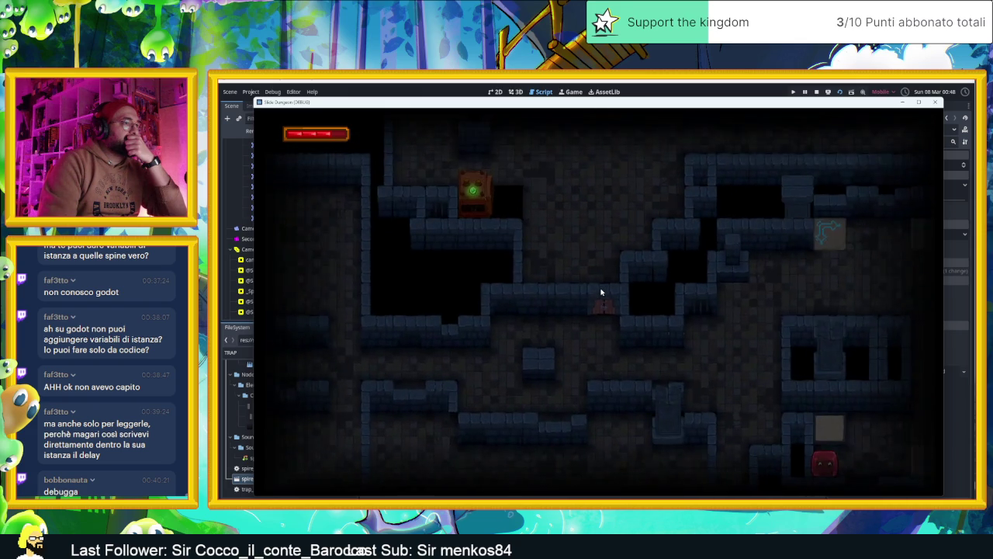
key(Down)
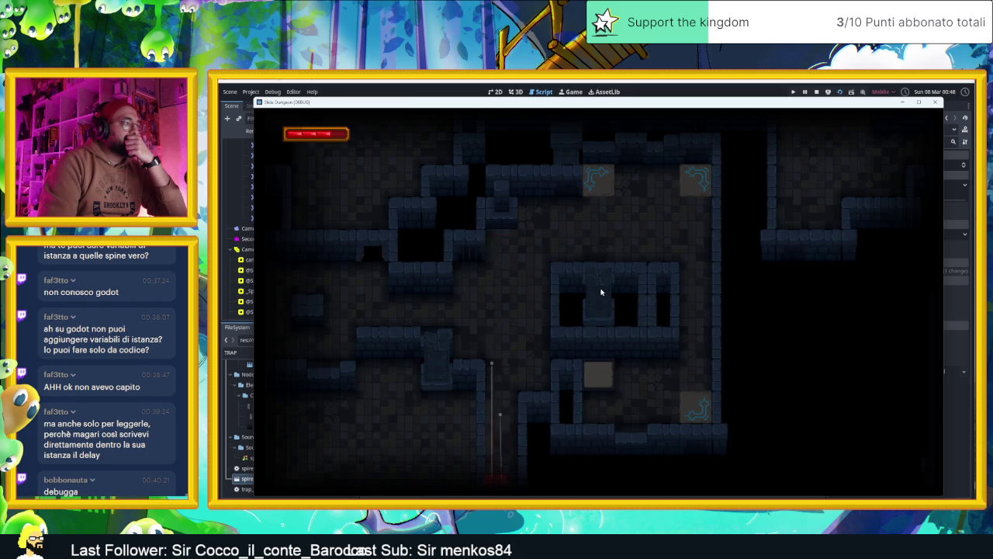
key(Down)
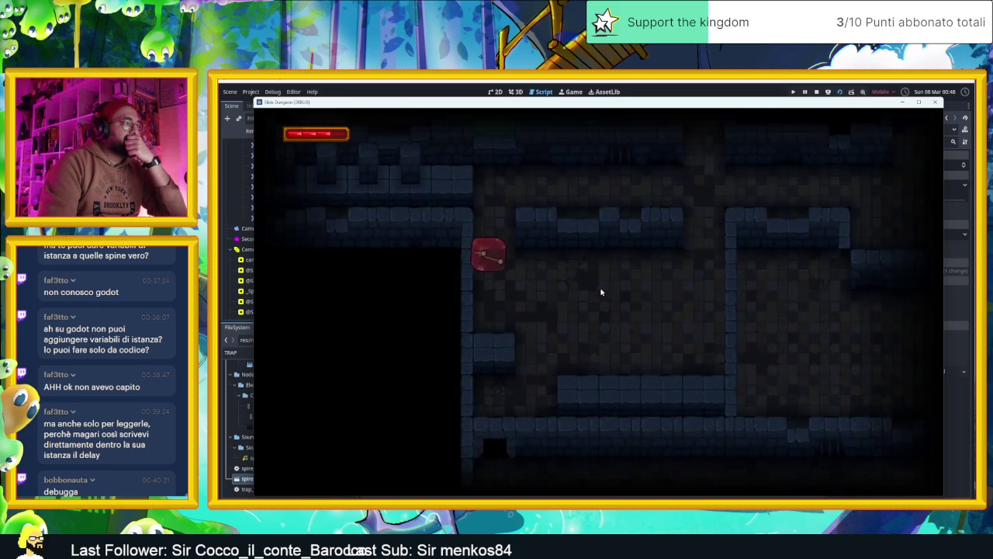
key(Up)
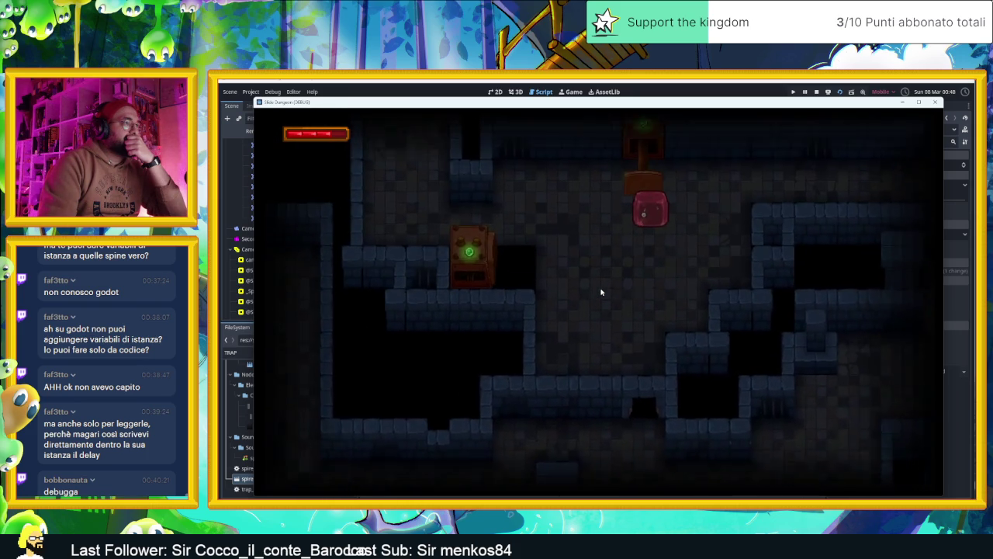
key(Left)
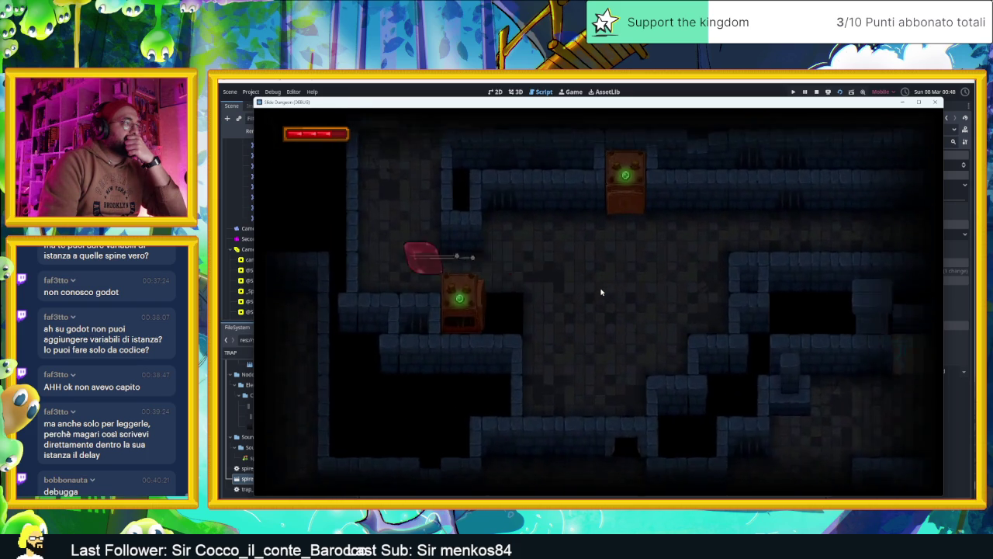
key(Right)
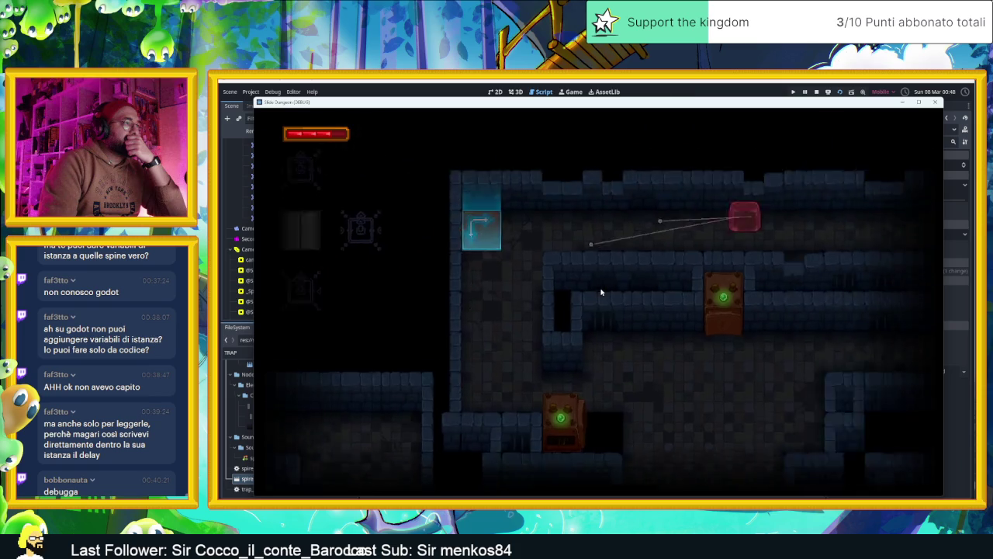
key(Left)
key(Up)
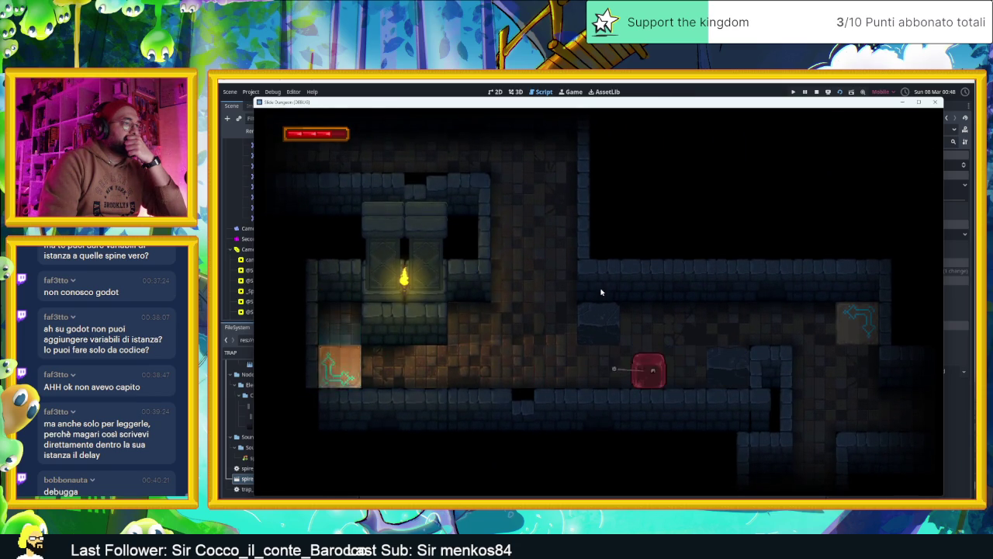
Steer the slime up to the top corridor, past the crates and onto the spike tile.
key(Up)
key(Right)
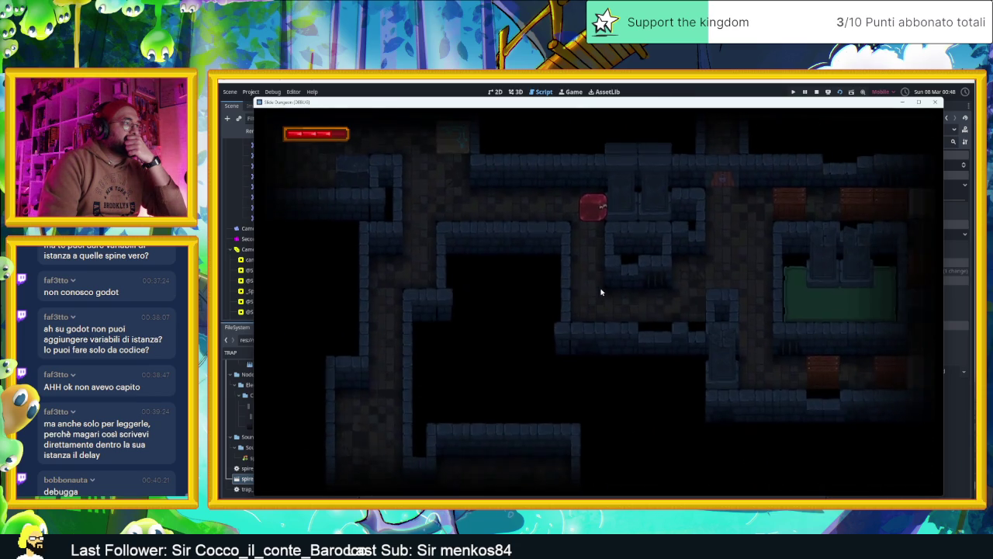
key(Up)
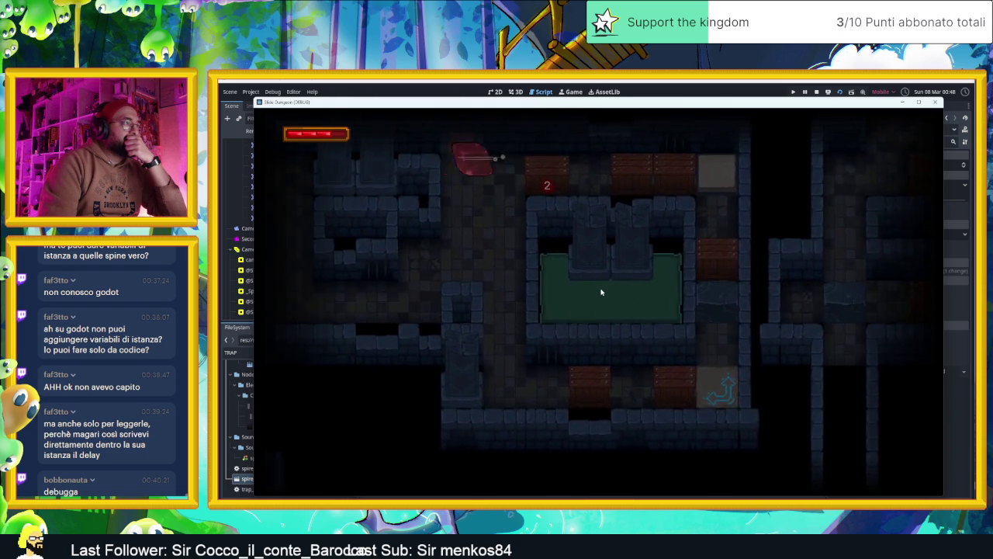
key(Right)
key(Left)
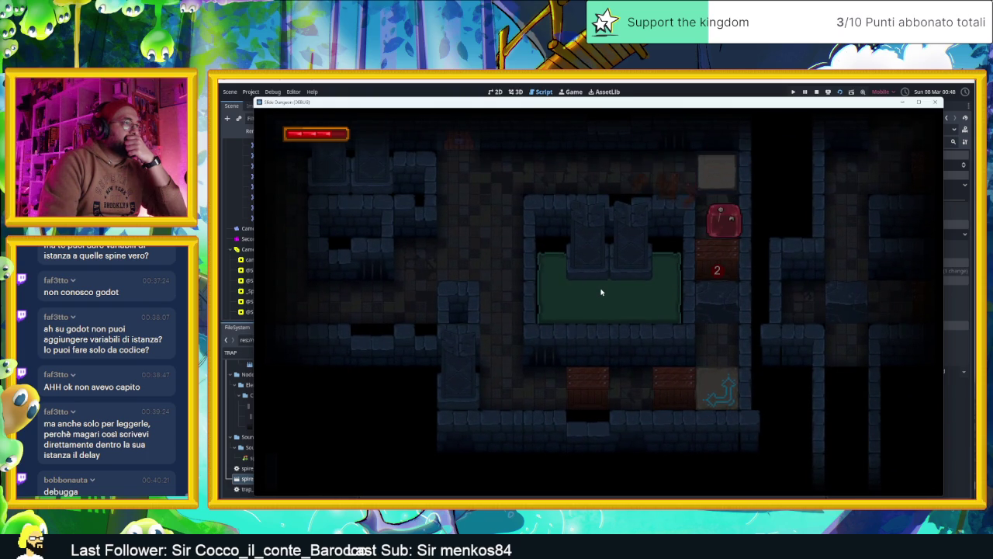
key(Up)
key(Left)
key(Down)
key(Right)
key(Down)
key(Right)
key(Left)
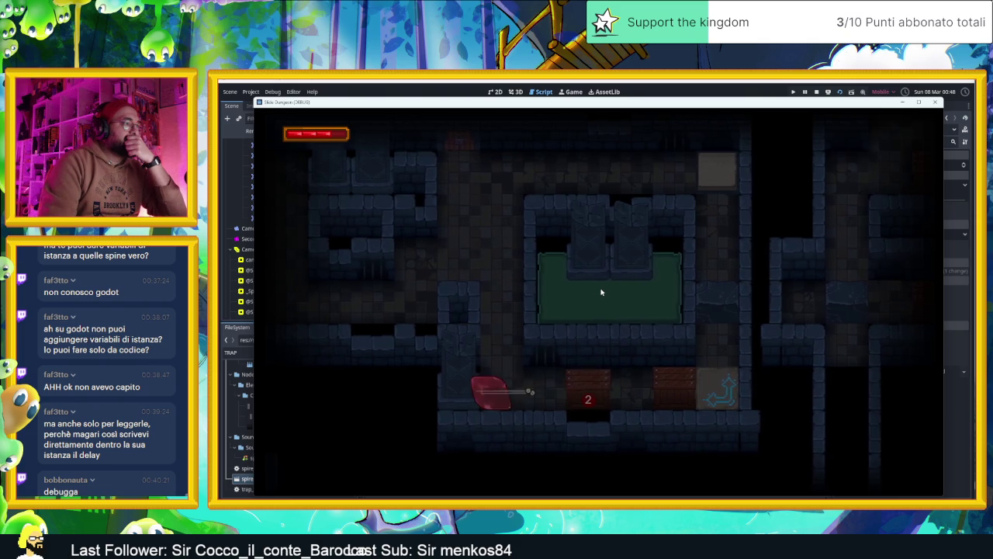
key(Right)
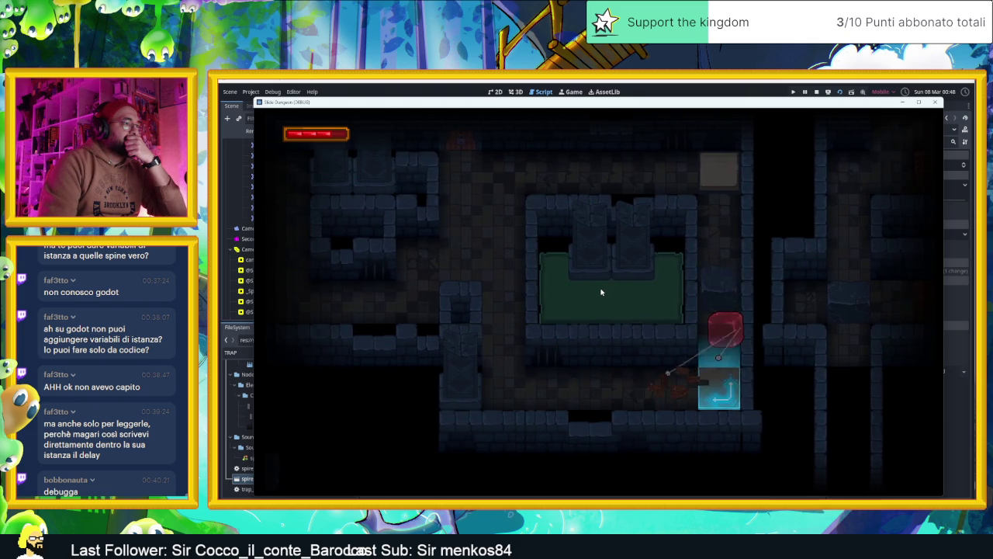
key(Left)
key(Right)
key(Up)
key(Down)
key(Left)
key(Up)
Move the slime past the green pool to the upper-right arrow tile, then stop the game.
key(Down)
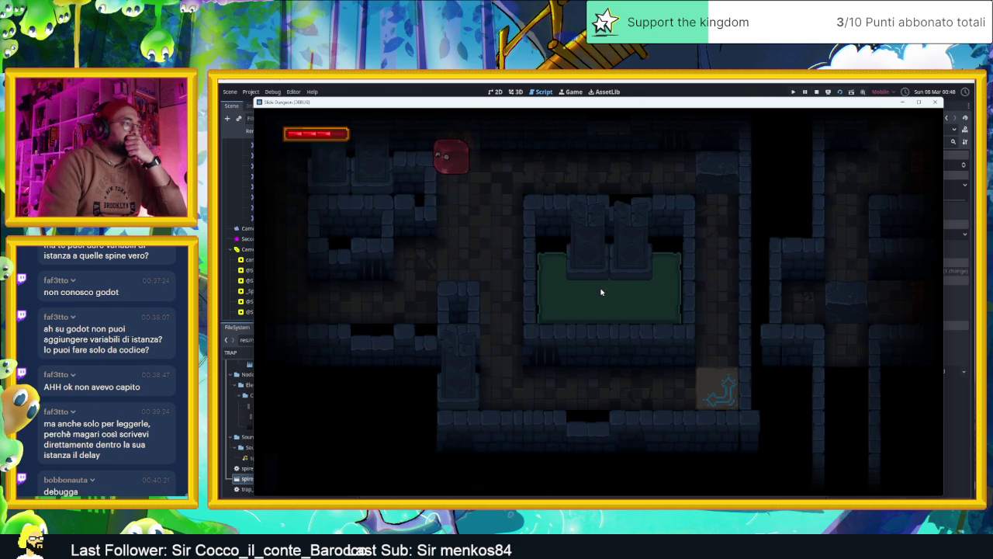
key(Up)
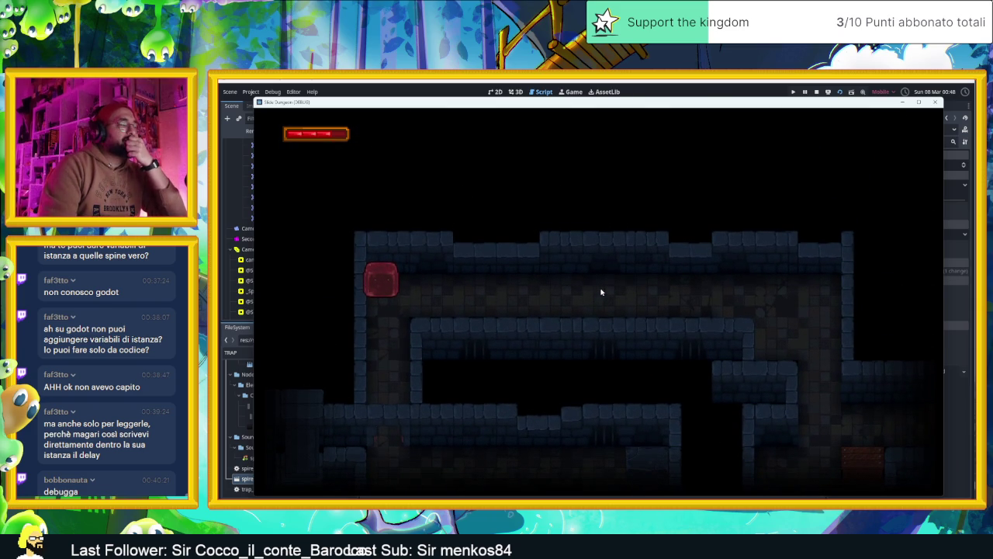
key(Down)
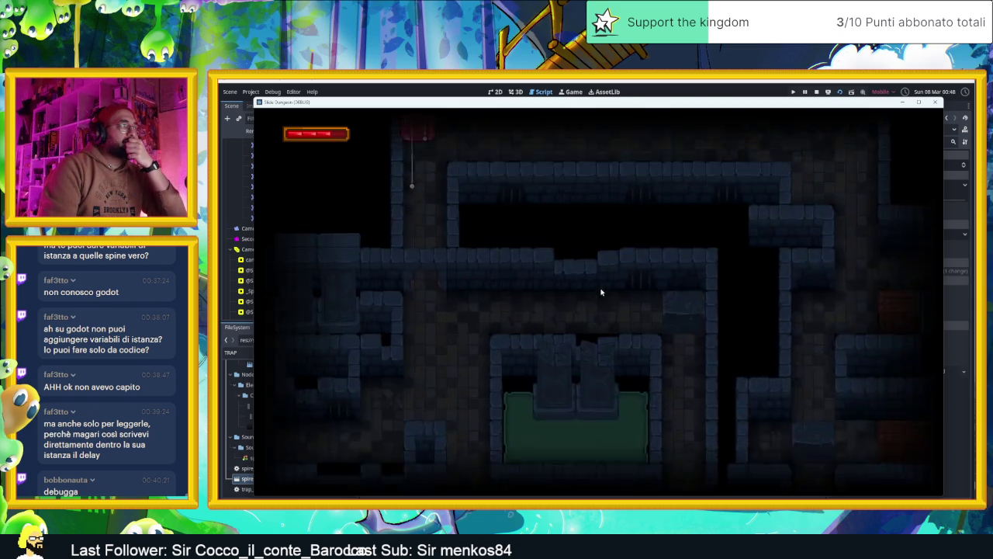
key(Up)
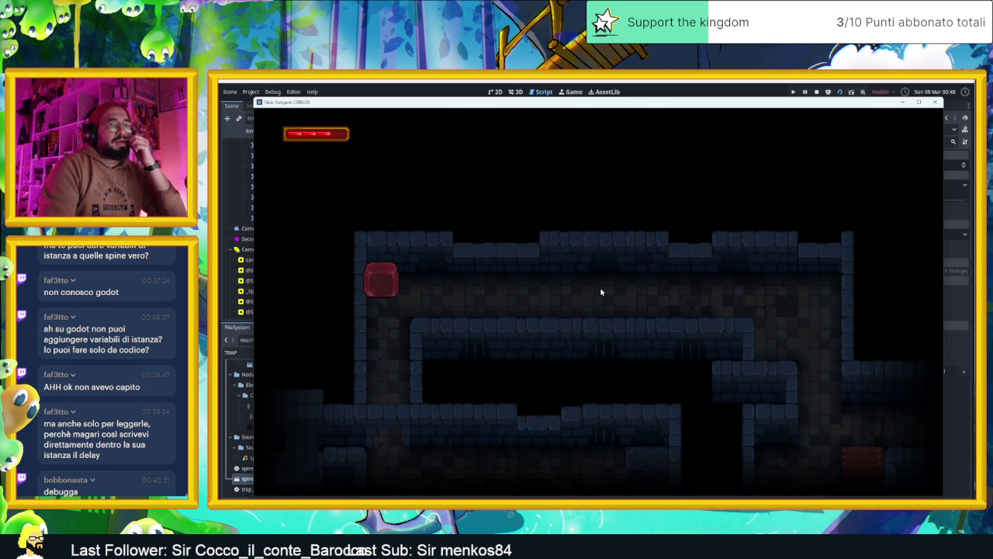
key(Right)
key(Up)
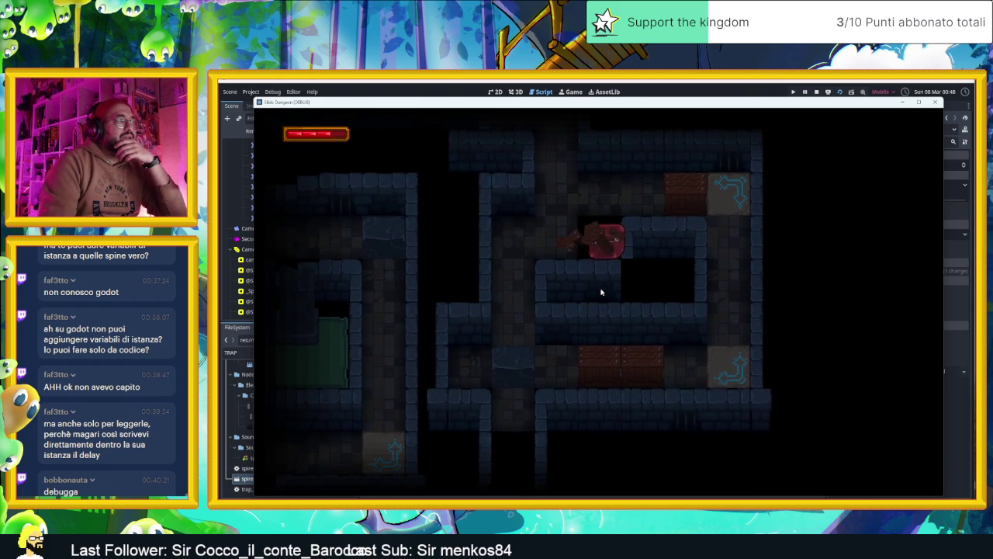
key(Up)
key(Right)
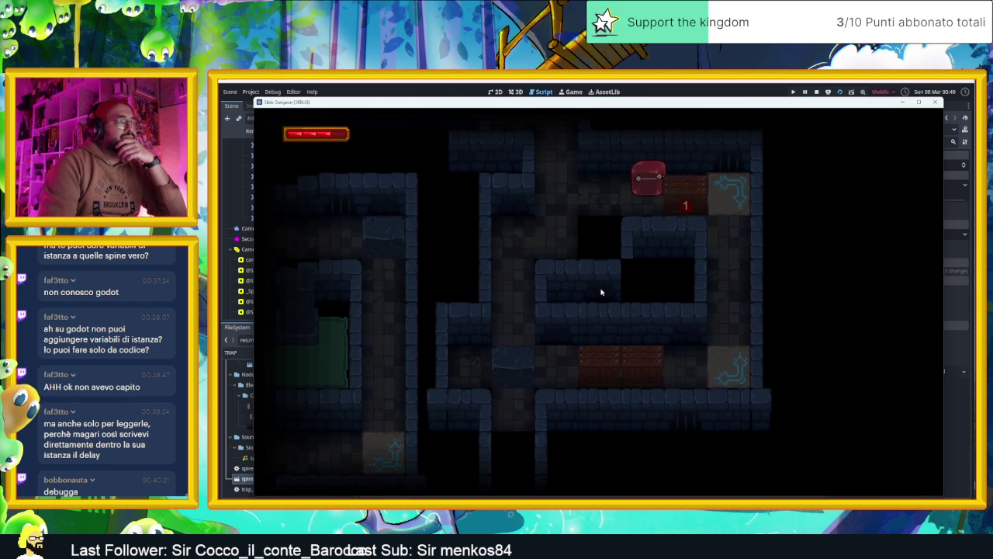
key(Left)
key(Right)
key(Up)
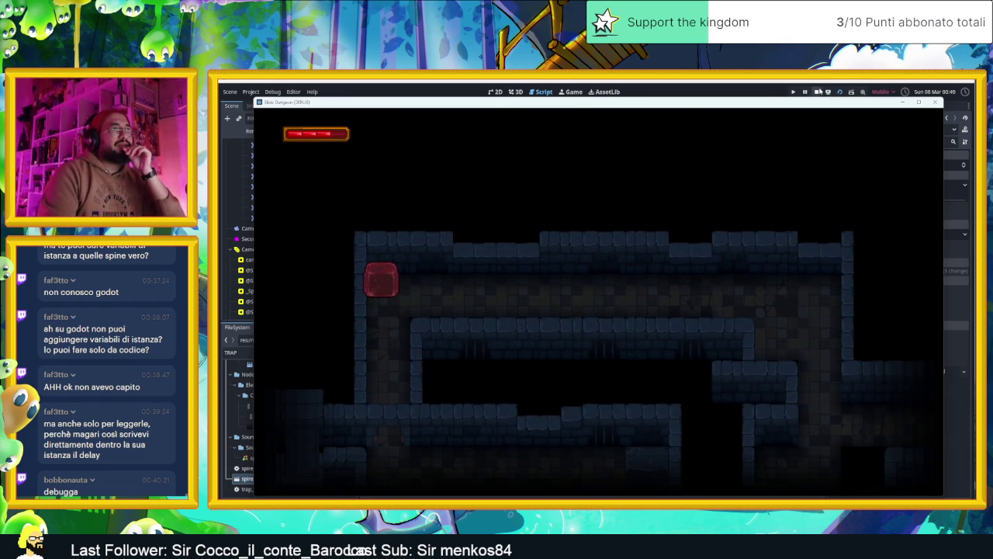
click(816, 92)
Switch to the 2D view and pan and zoom around the level map.
click(498, 92)
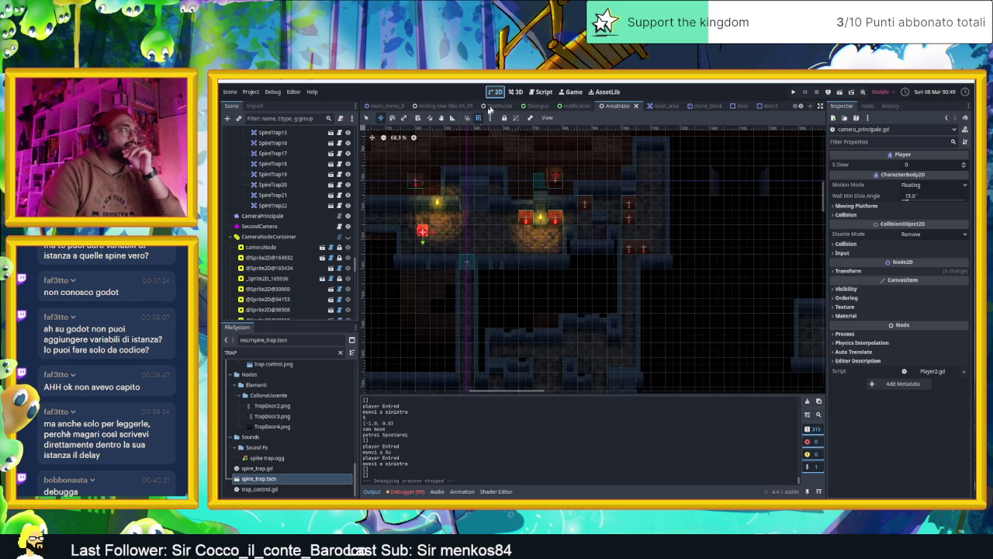
scroll(522, 241, down, 2)
scroll(522, 241, right, 5)
scroll(543, 225, down, 2)
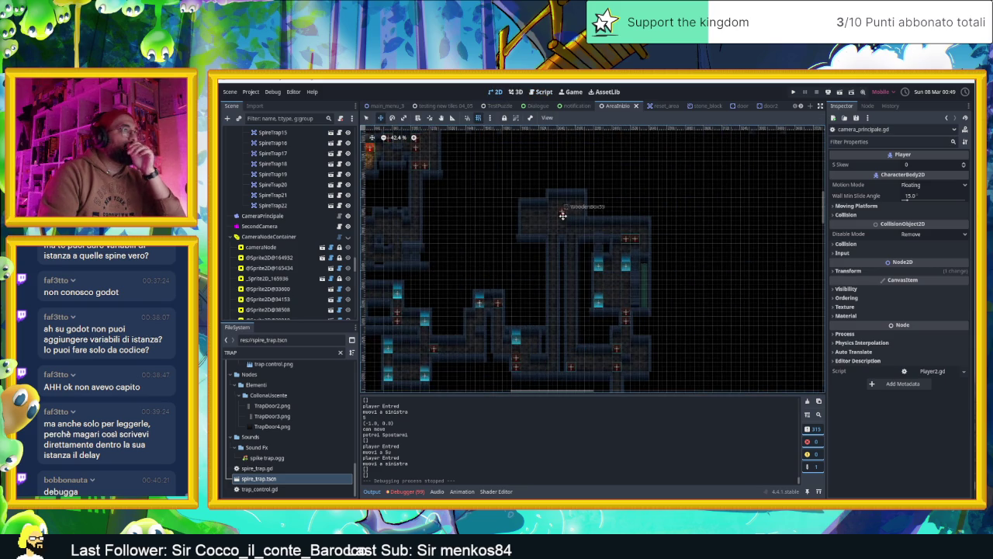
scroll(617, 258, down, 2)
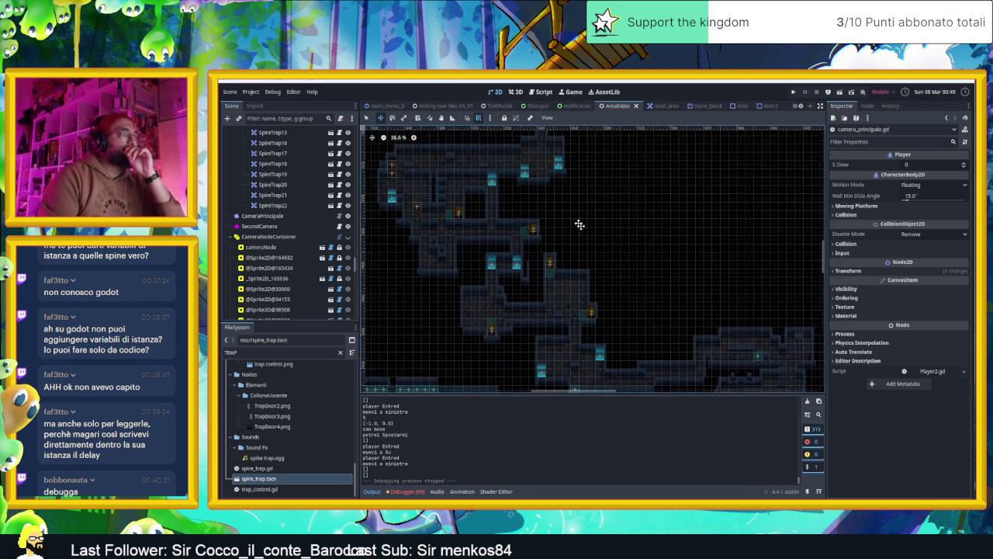
scroll(661, 290, down, 4)
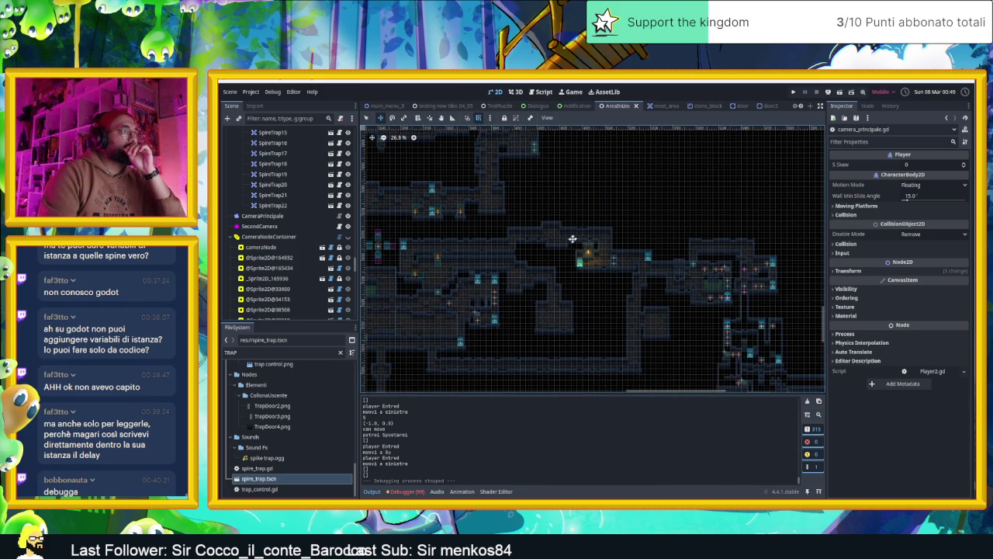
scroll(505, 260, left, 3)
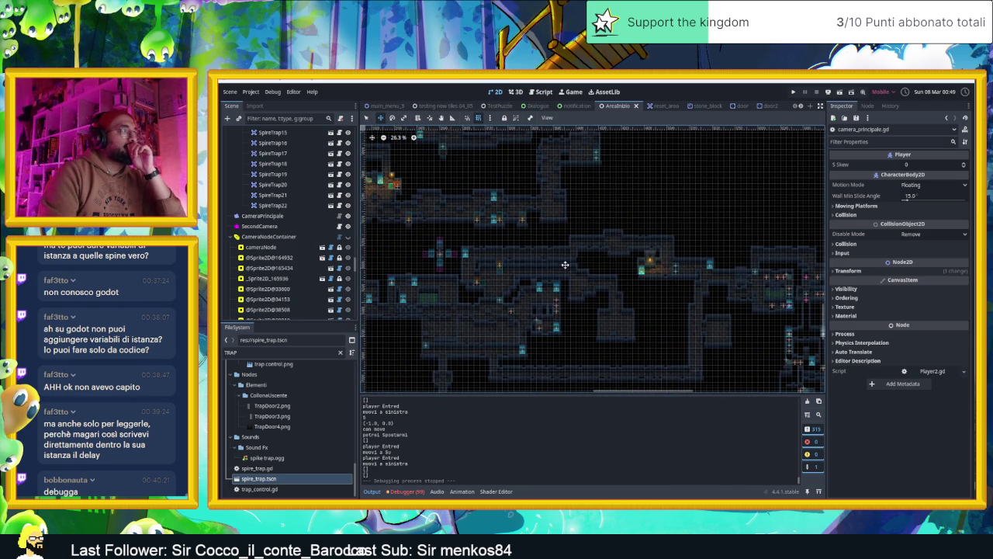
mouse_move(676, 292)
mouse_down()
mouse_move(508, 271)
mouse_move(613, 264)
mouse_up()
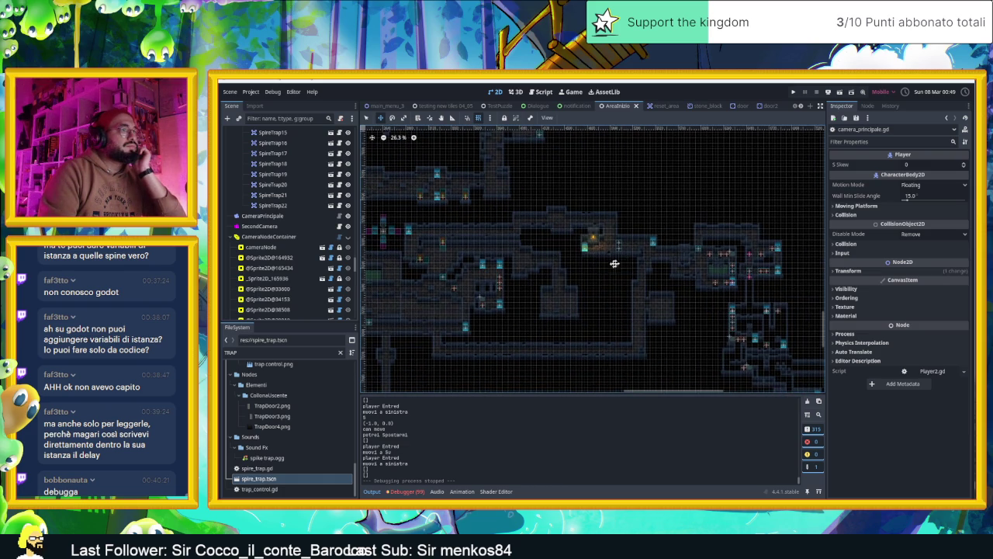
scroll(757, 243, up, 3)
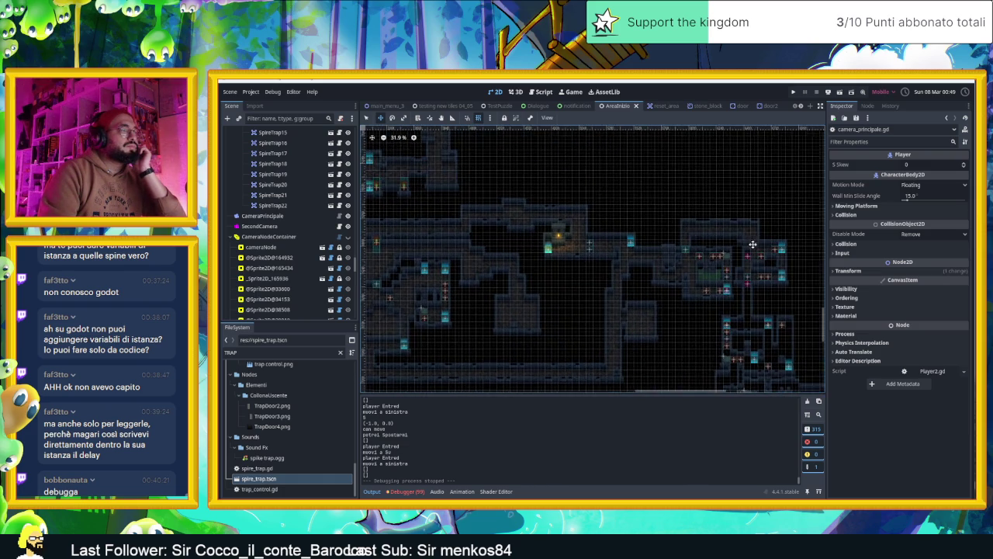
scroll(741, 248, up, 4)
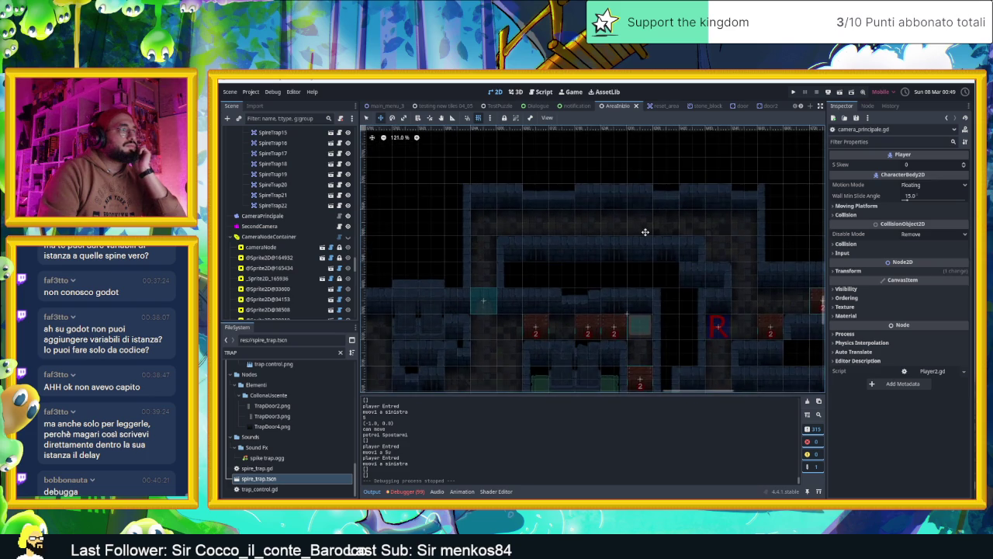
scroll(621, 221, up, 1)
scroll(283, 190, up, 5)
scroll(272, 179, up, 1)
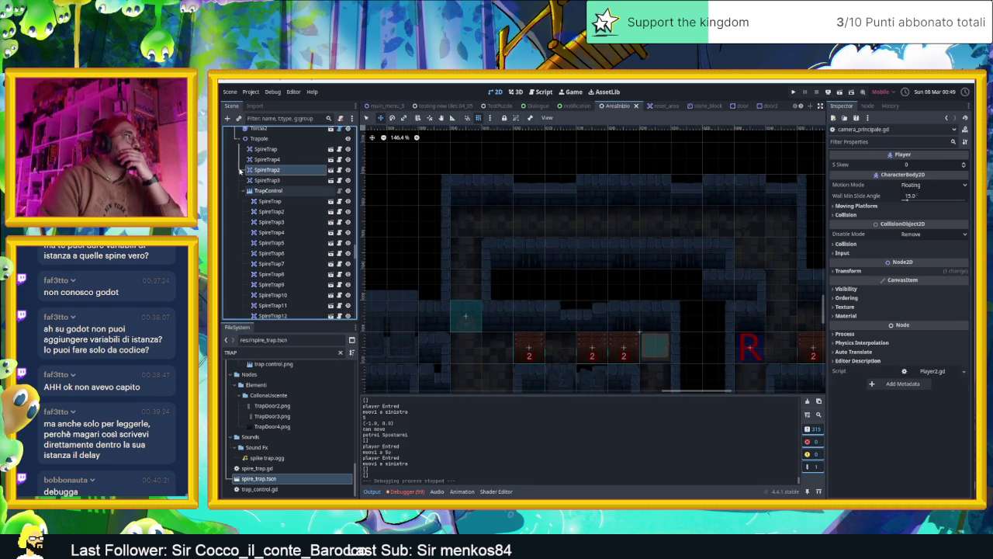
Collapse the TrapControl group and add a new child node under Trappole.
click(268, 169)
click(242, 190)
click(257, 138)
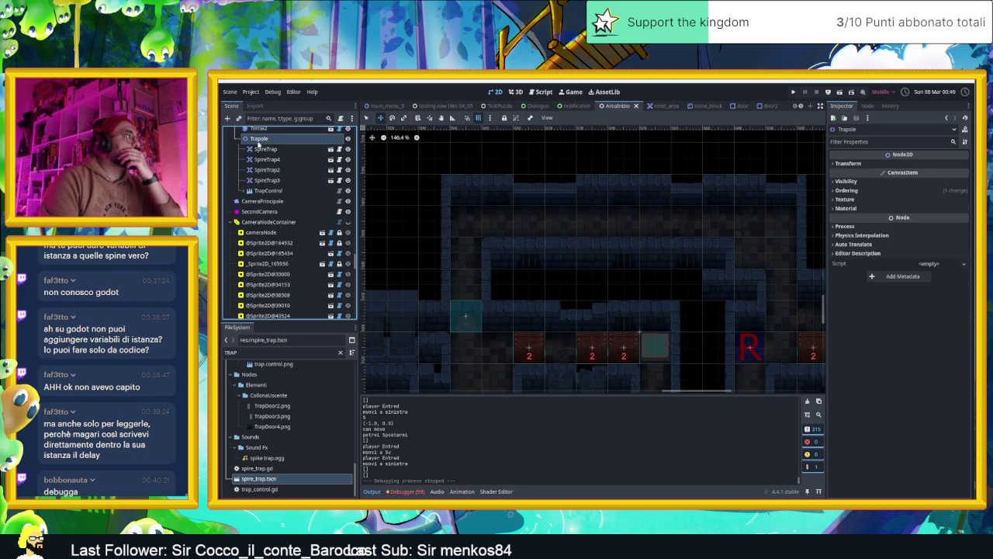
click(229, 118)
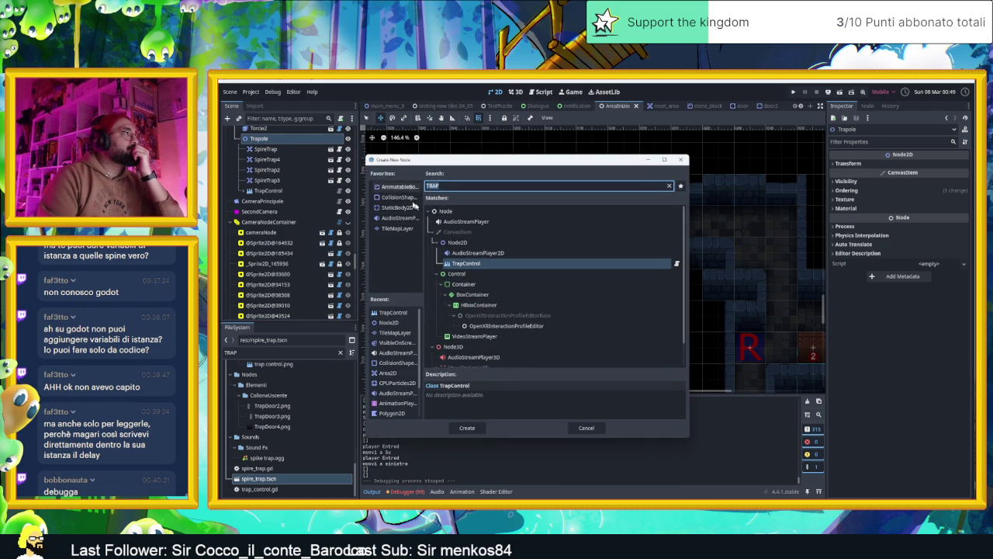
Place a spire_trap.tscn instance in the upper corridor and duplicate it into a row.
double_click(471, 264)
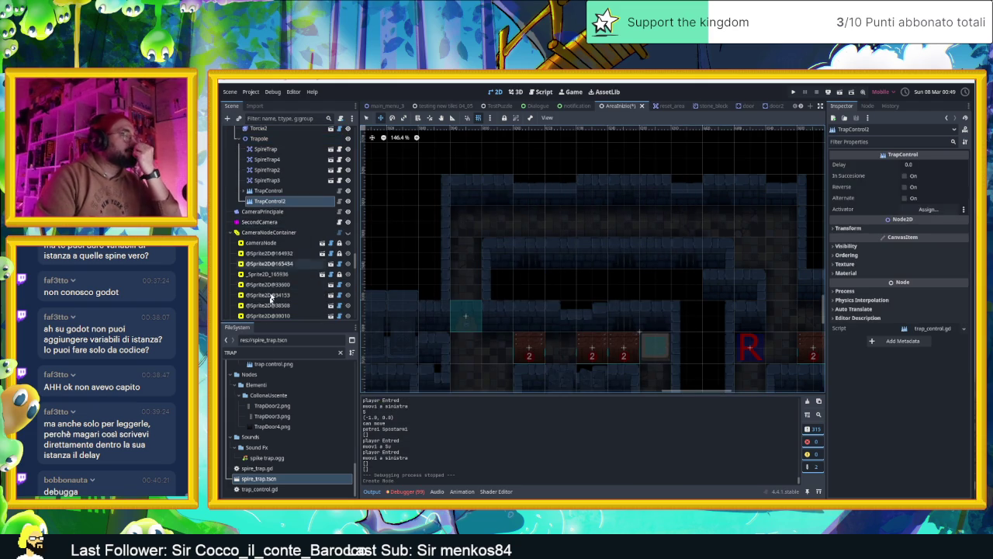
mouse_move(267, 478)
mouse_down()
mouse_move(295, 481)
mouse_move(450, 377)
mouse_move(508, 242)
mouse_move(499, 223)
mouse_move(719, 222)
mouse_up()
key(ctrl+d)
key(ctrl+d)
key(ctrl+d)
key(ctrl+d)
key(ctrl+d)
key(ctrl+d)
key(ctrl+d)
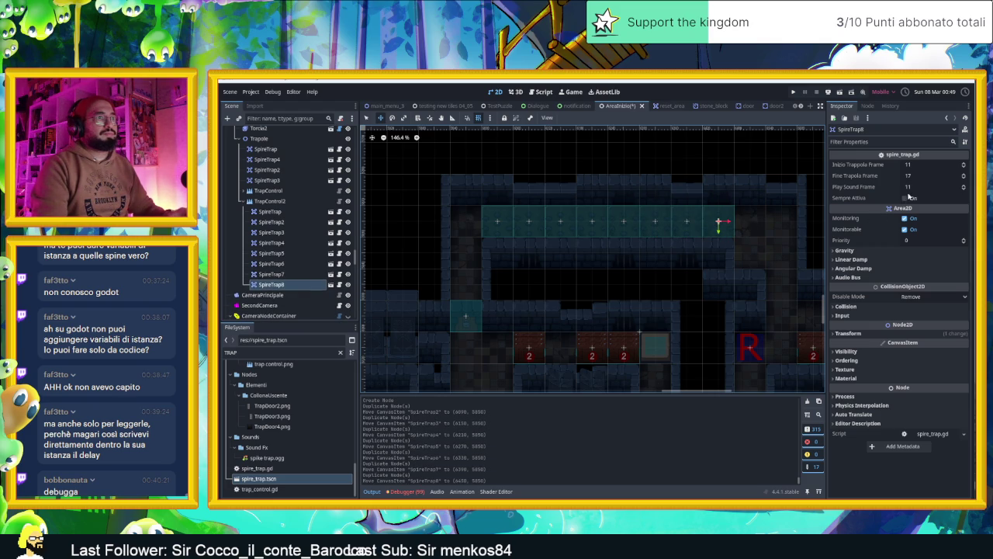
Enable In Successione on TrapControl2 in the Inspector.
click(286, 202)
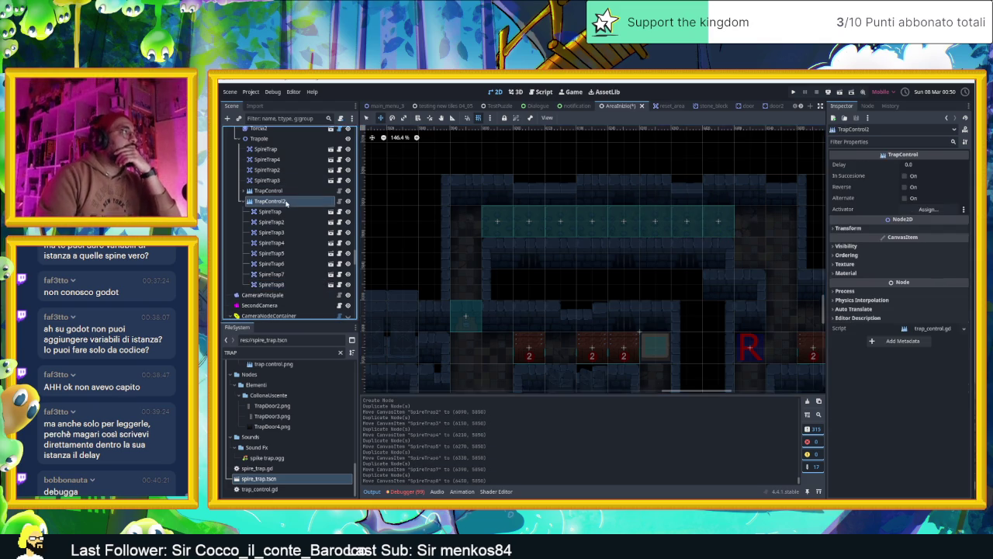
click(905, 176)
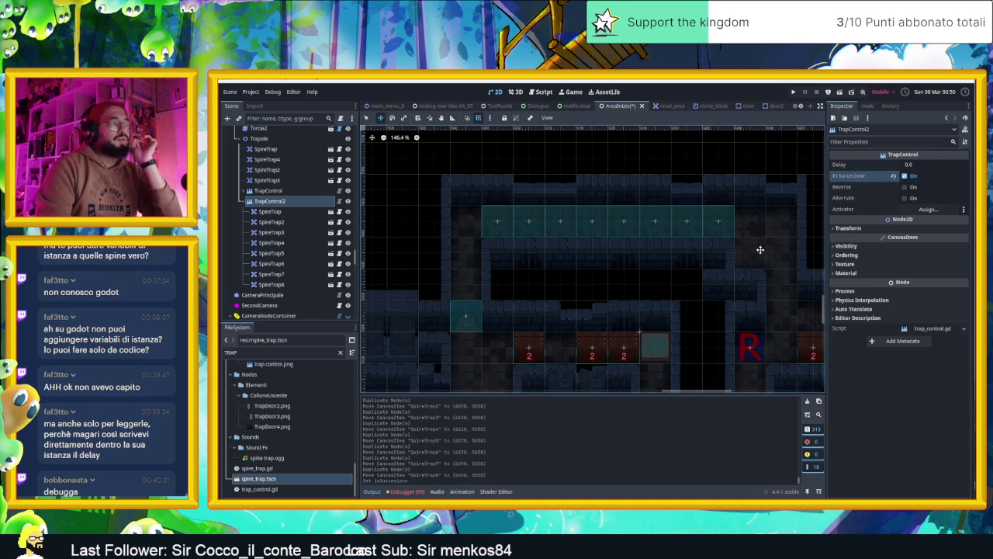
scroll(640, 285, down, 3)
scroll(481, 233, down, 5)
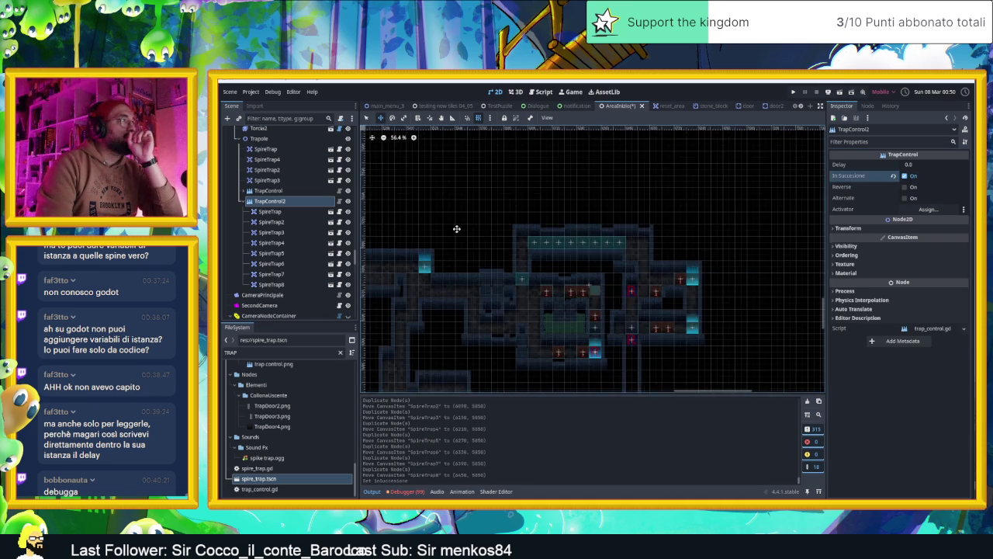
scroll(330, 178, up, 10)
click(279, 153)
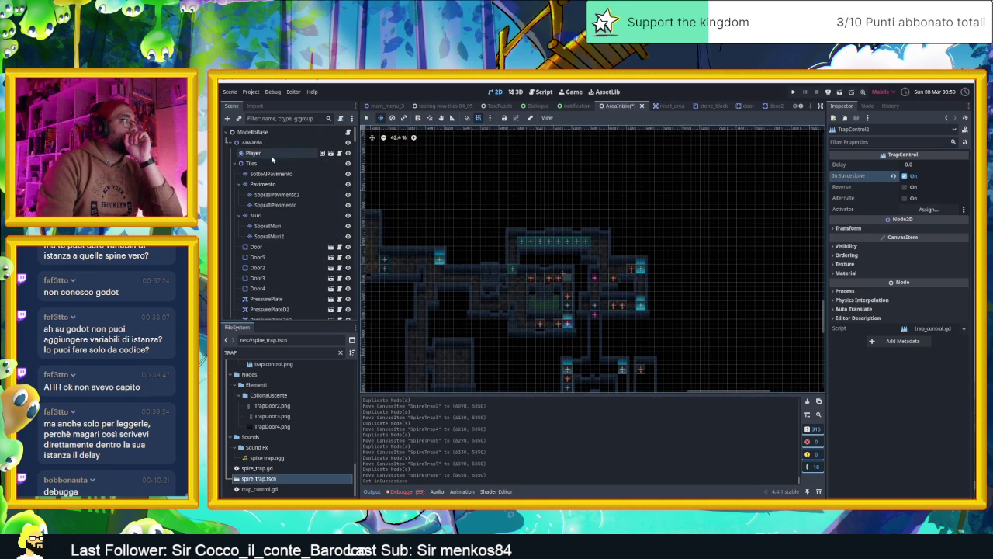
Drag the Player to the left end of the spike corridor and run the scene.
drag(792, 288, 691, 274)
scroll(576, 266, down, 6)
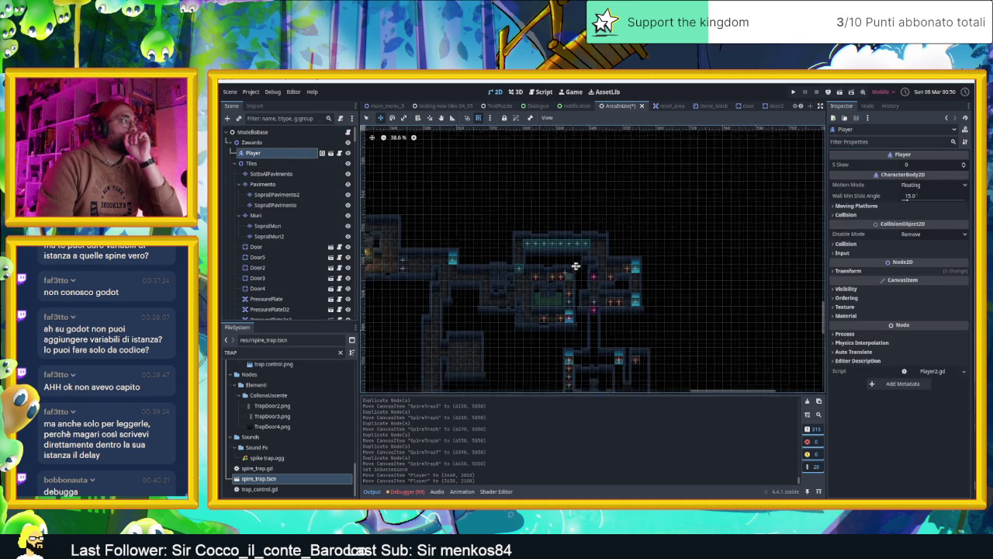
scroll(581, 263, down, 1)
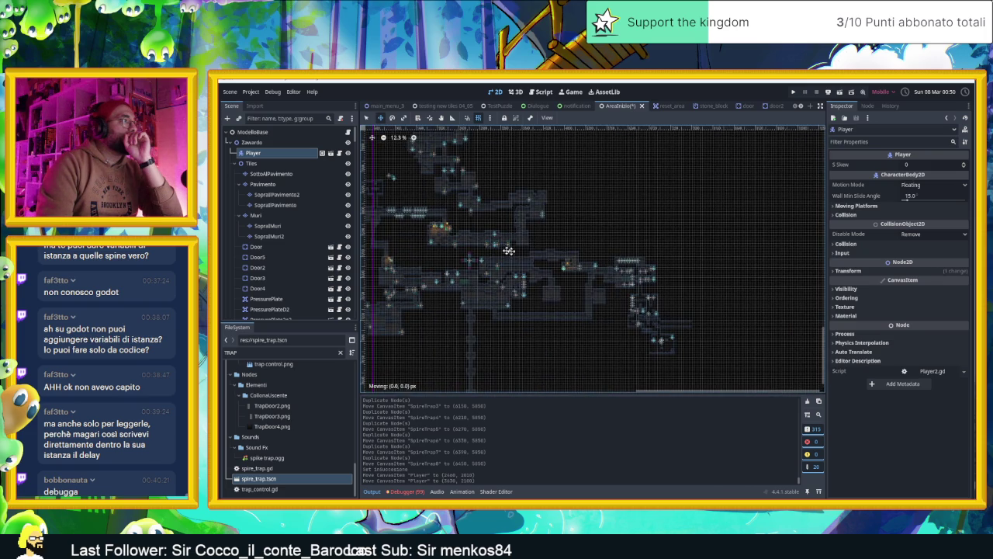
drag(559, 354, 560, 359)
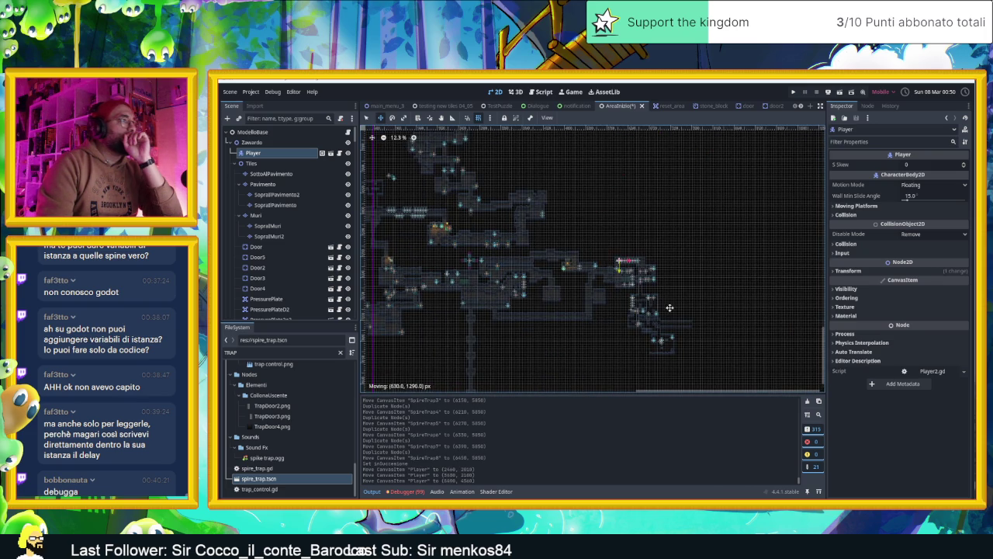
drag(670, 308, 669, 308)
scroll(621, 268, up, 9)
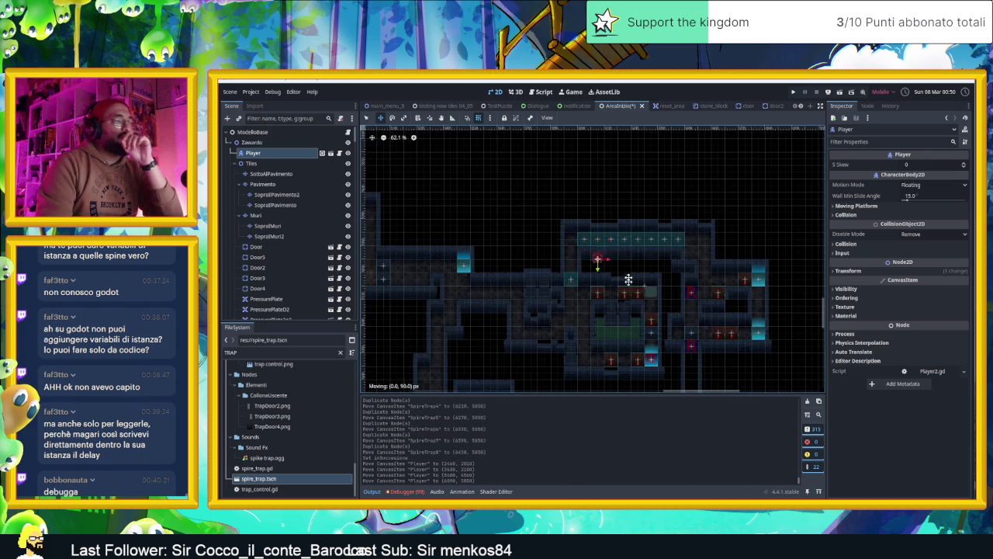
drag(595, 265, 595, 265)
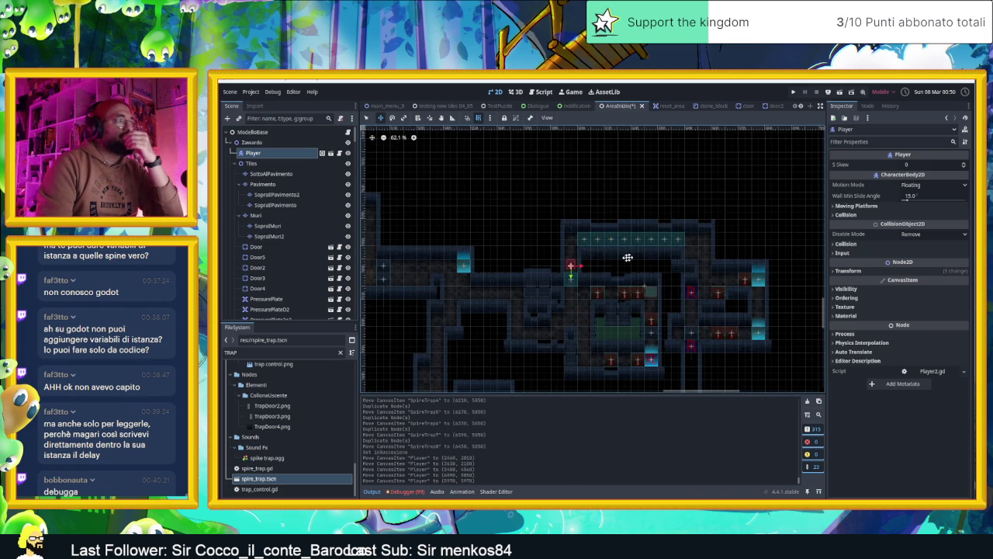
scroll(674, 266, up, 2)
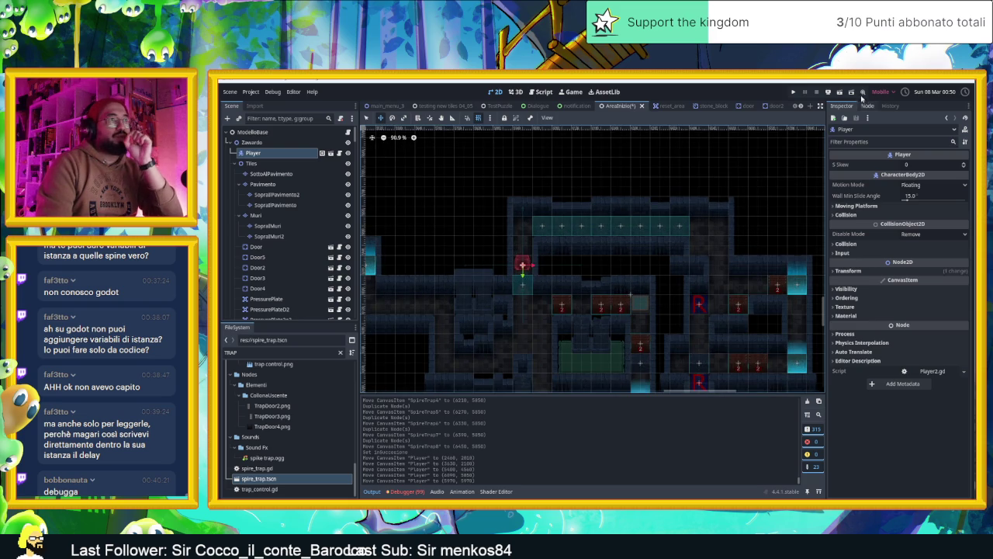
click(839, 94)
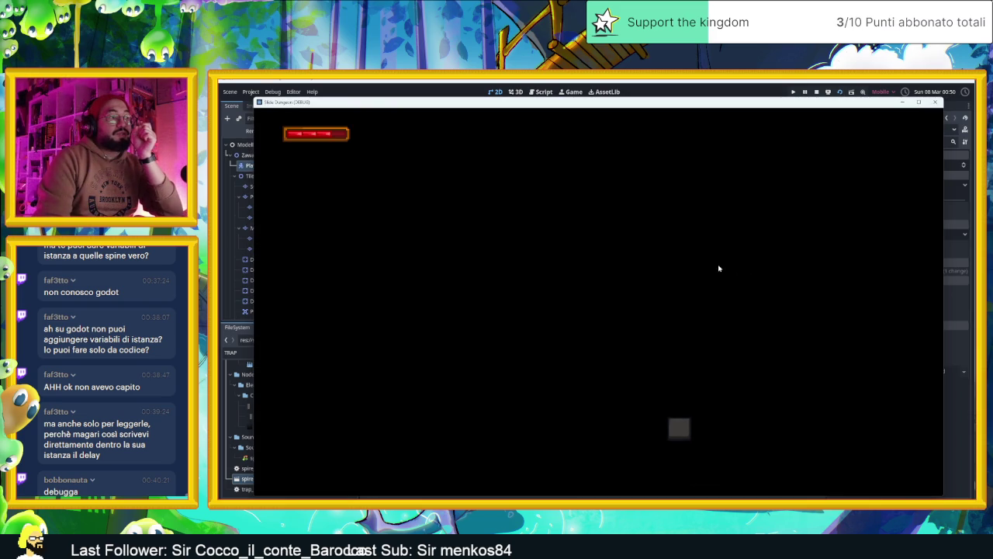
Stop the game, nudge the Player up into the corridor row, and rerun the scene.
click(817, 91)
drag(587, 280, 583, 232)
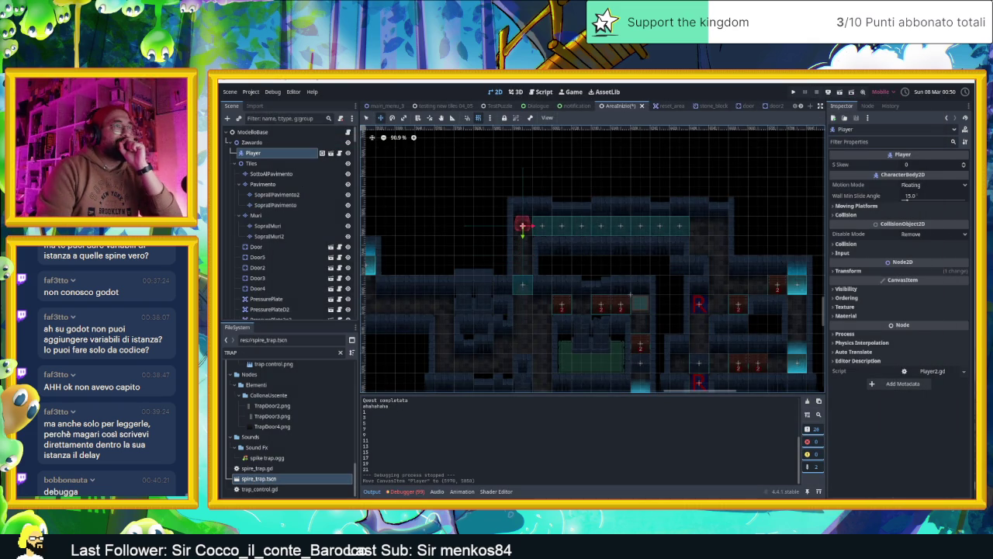
click(839, 93)
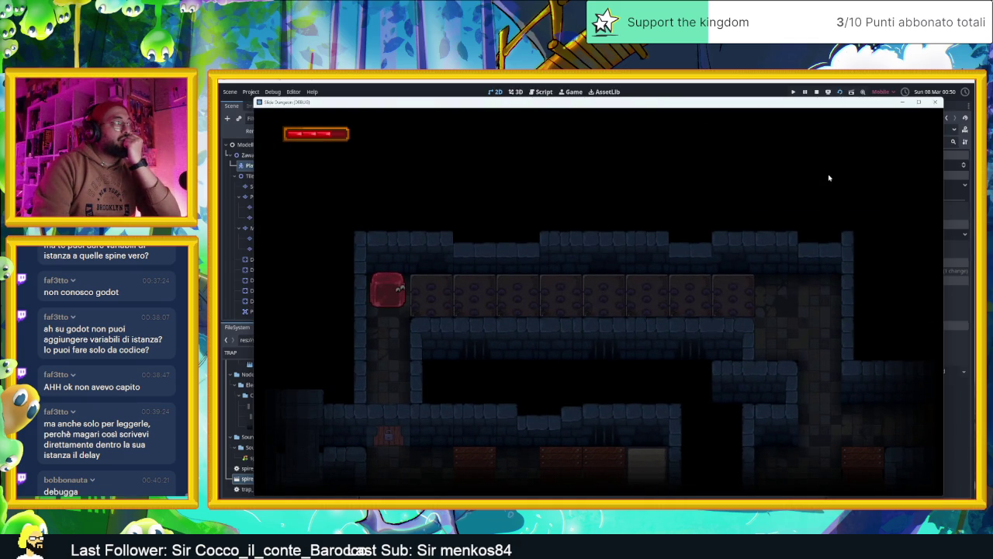
Slide the slime right and back along the spike corridor, then stop with F8.
key(Right)
key(Left)
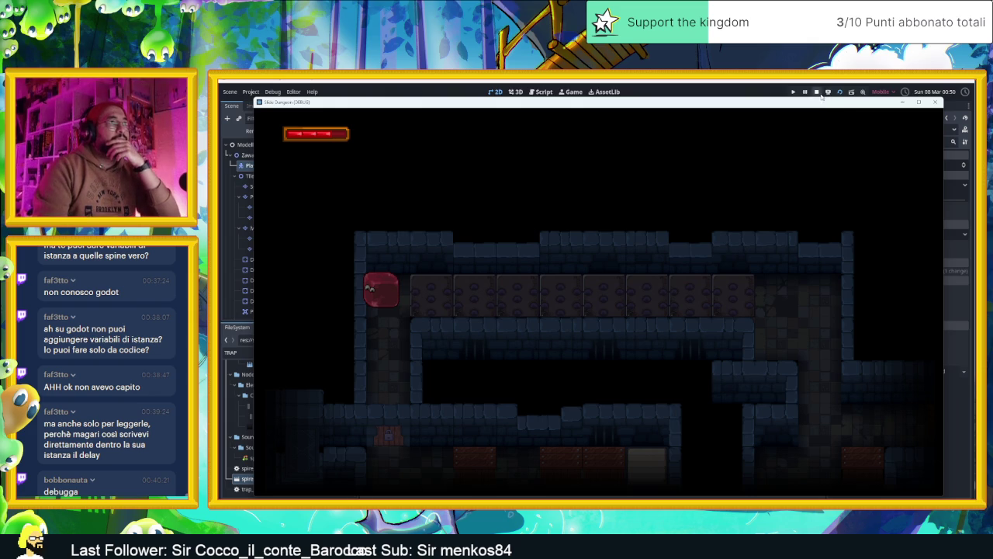
key(F8)
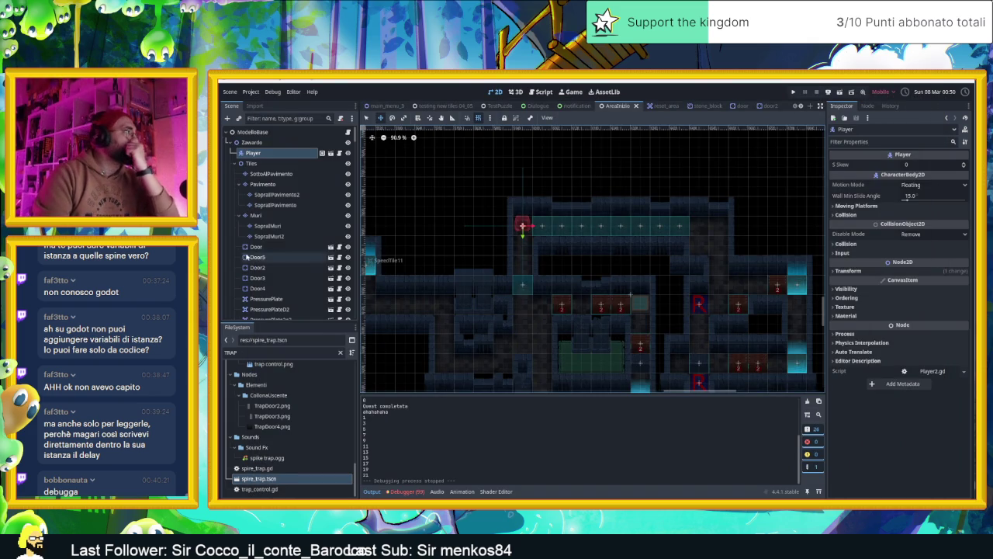
scroll(264, 260, down, 10)
scroll(264, 260, up, 5)
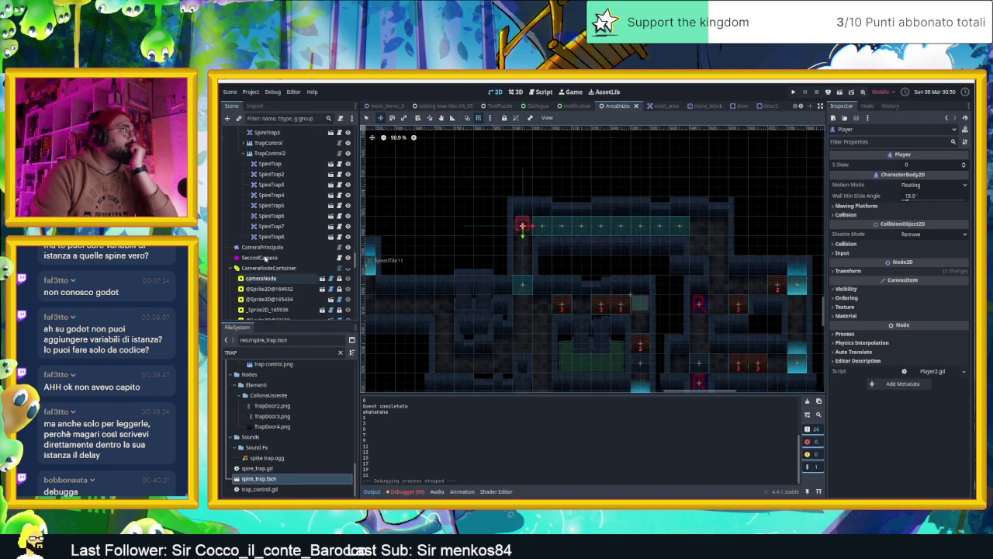
Set TrapControl2's Delay to 0.1, test-run it, then change the Delay to 0.2.
click(270, 201)
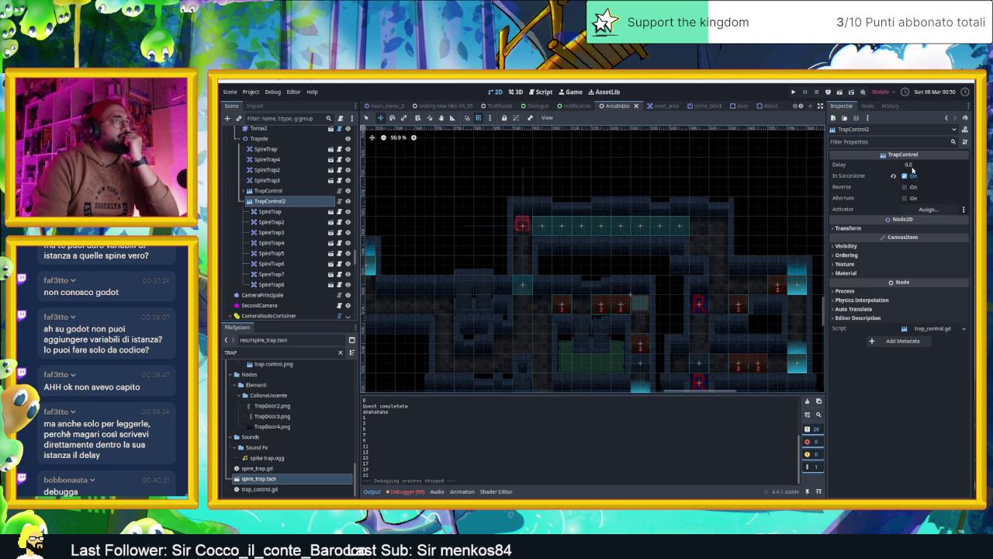
click(916, 165)
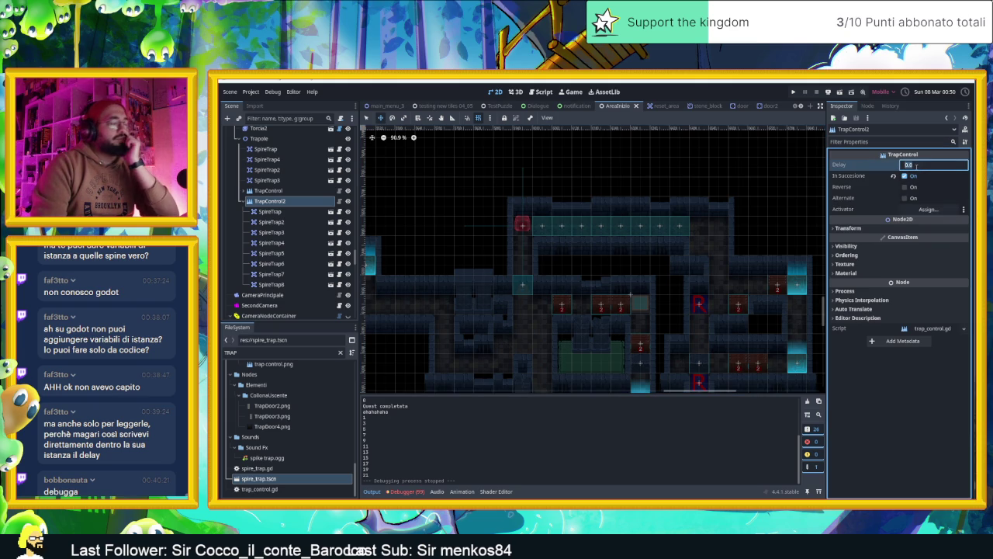
text(0.1)
key(Return)
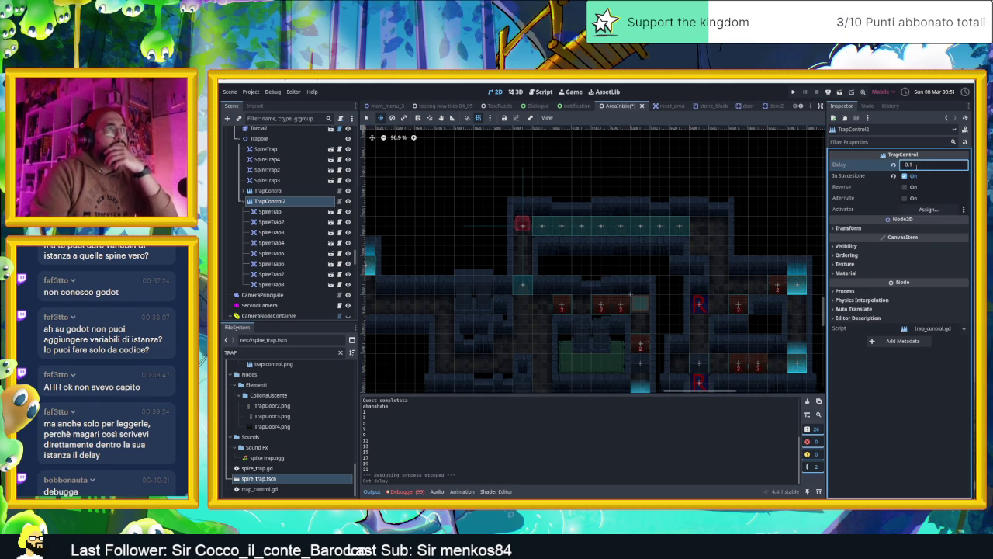
click(841, 92)
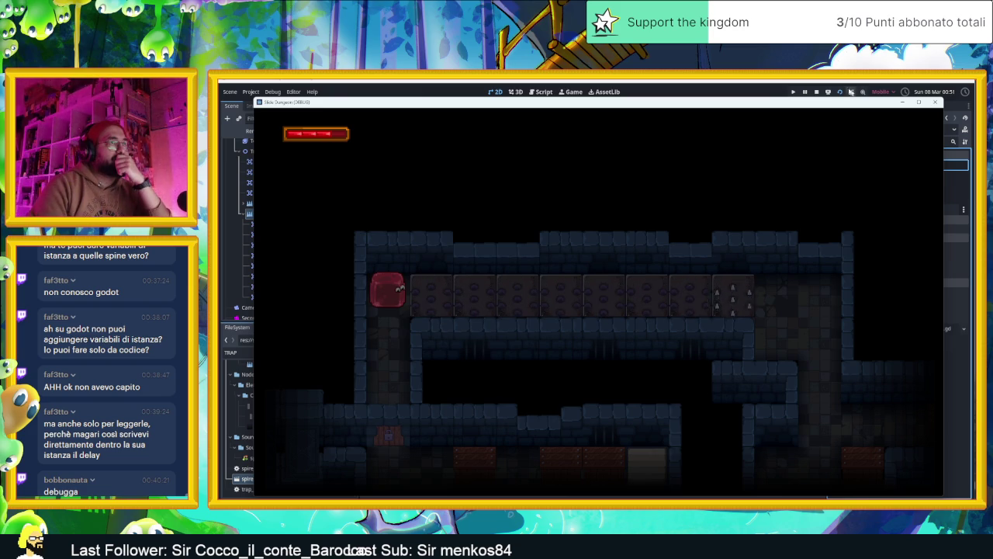
click(816, 92)
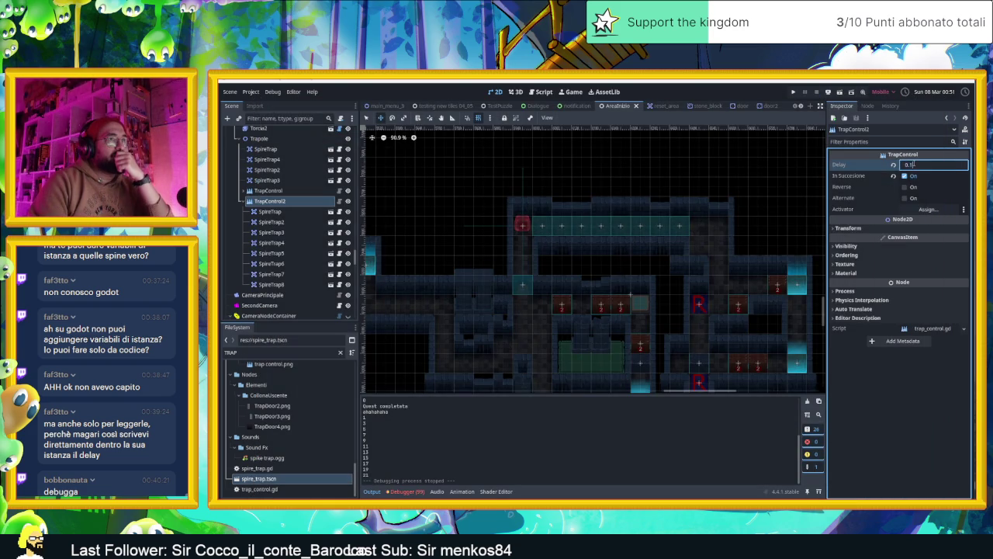
key(Return)
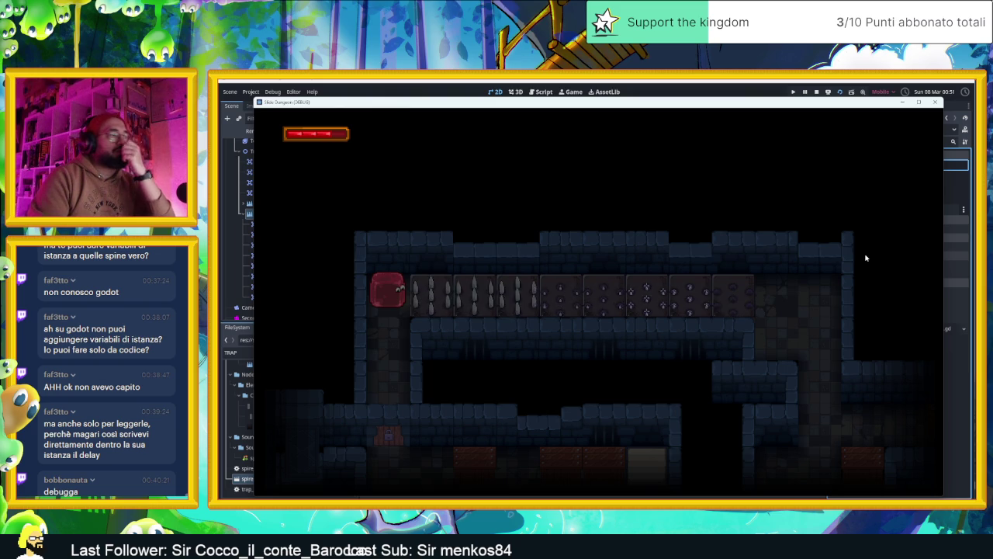
Slide the slime through the spike corridor, down its exit and up beside the crates.
key(Right)
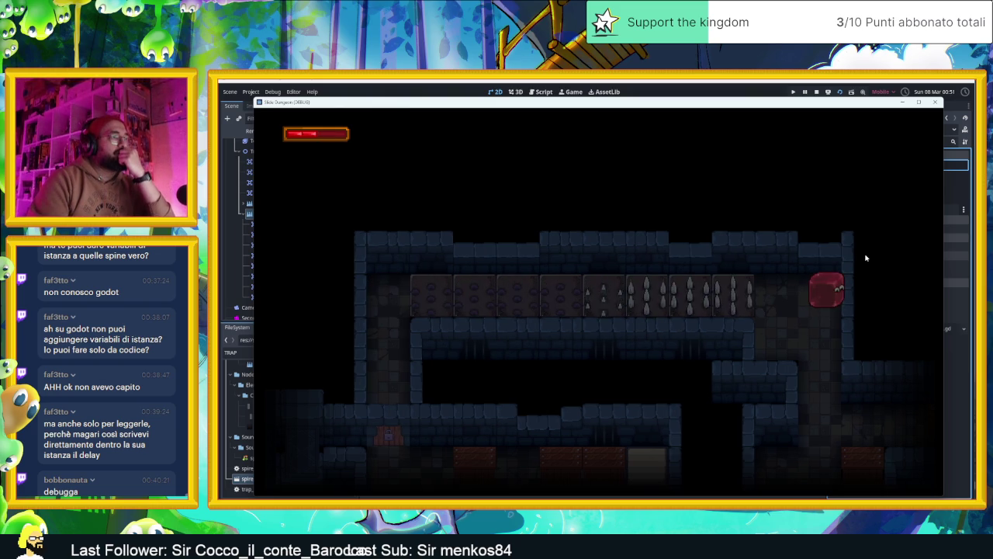
key(Left)
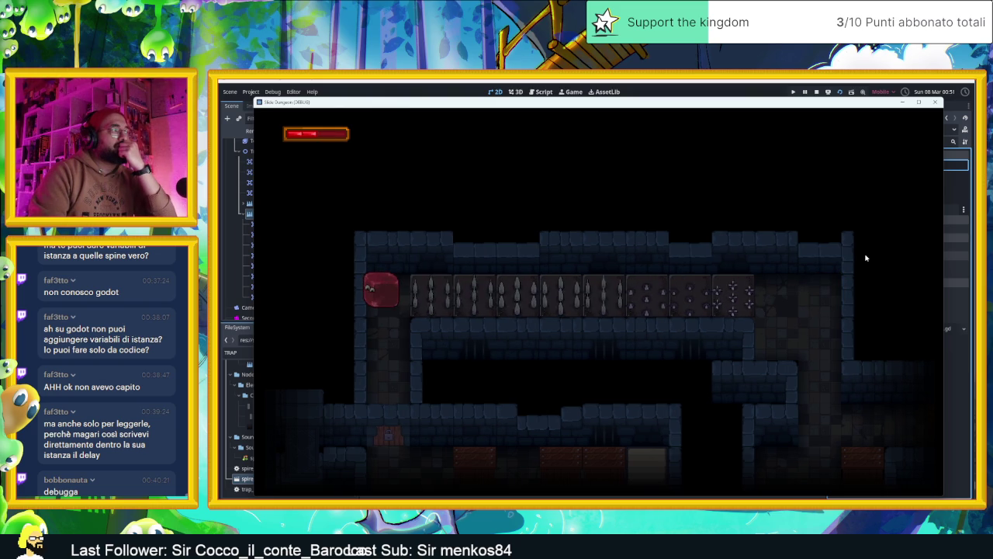
key(Right)
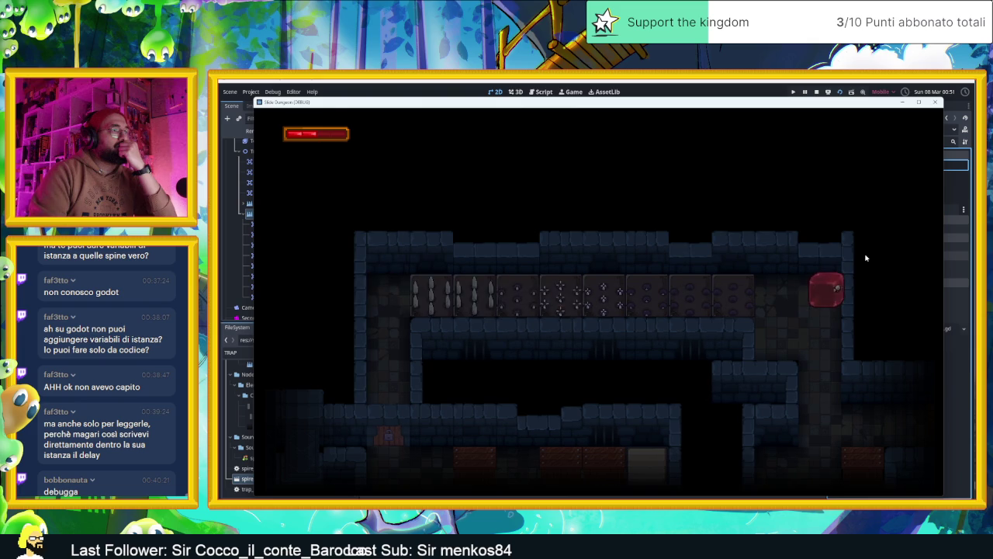
key(Down)
key(Left)
key(Right)
key(Left)
key(Right)
key(Up)
key(Left)
key(Right)
Bounce the slime through the blue portals and slide it back past the spikes.
key(Left)
key(Right)
key(Left)
key(Right)
key(Left)
key(Right)
key(Left)
key(Right)
key(Right)
key(Right)
key(Right)
key(Left)
key(Up)
key(Down)
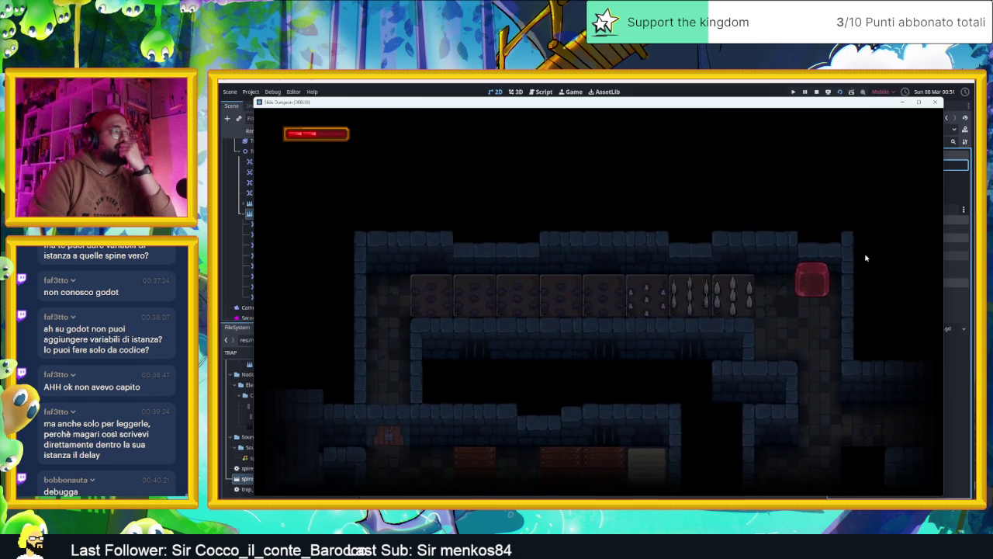
key(Left)
key(Down)
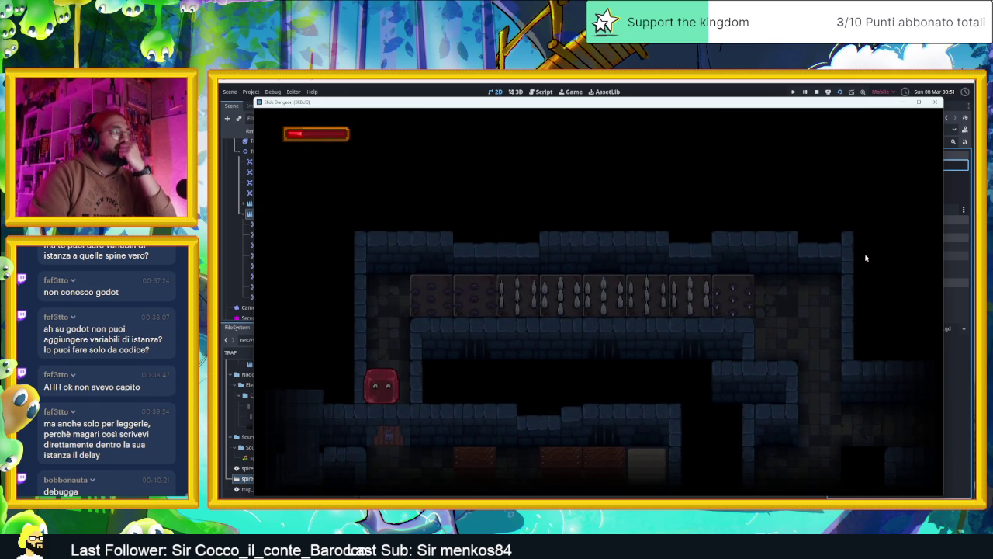
key(Up)
key(Right)
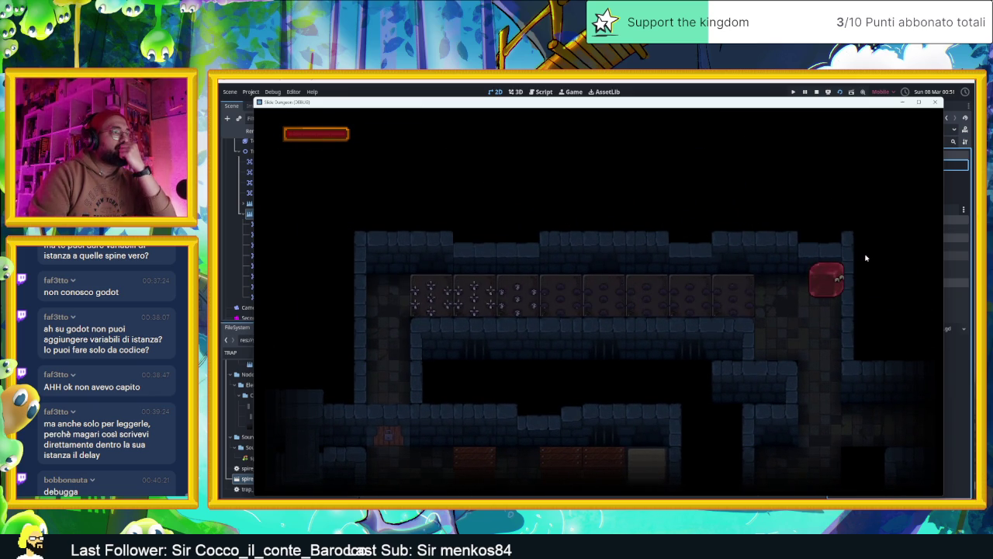
Run the slime through the spike corridor again, down to the lower teleporters, then stop the game.
key(Left)
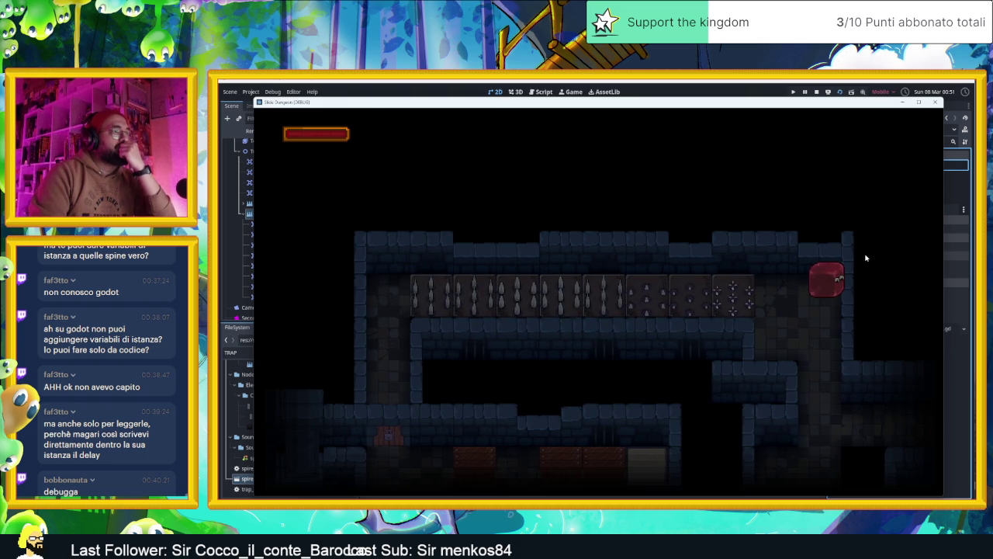
key(Left)
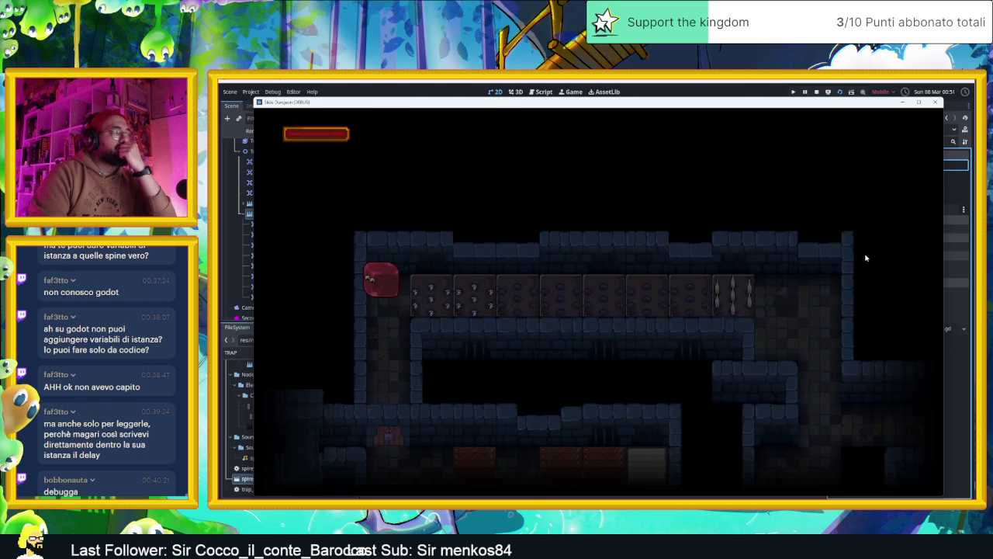
key(Right)
key(Down)
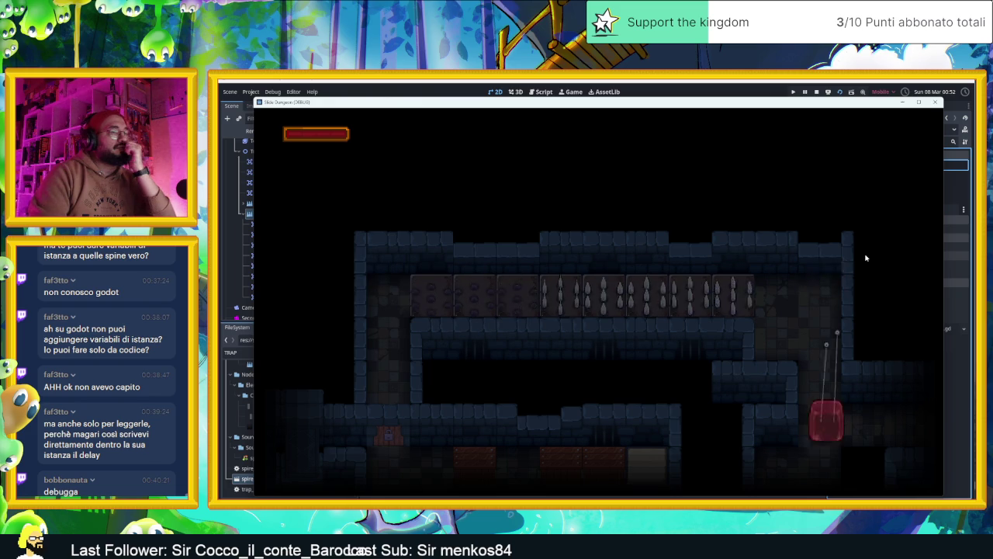
key(Left)
key(Down)
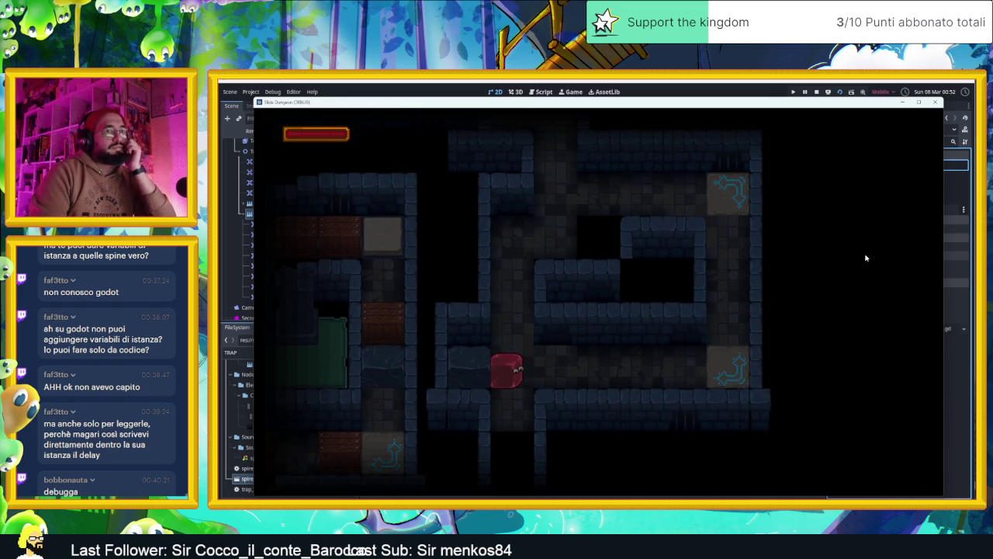
key(Down)
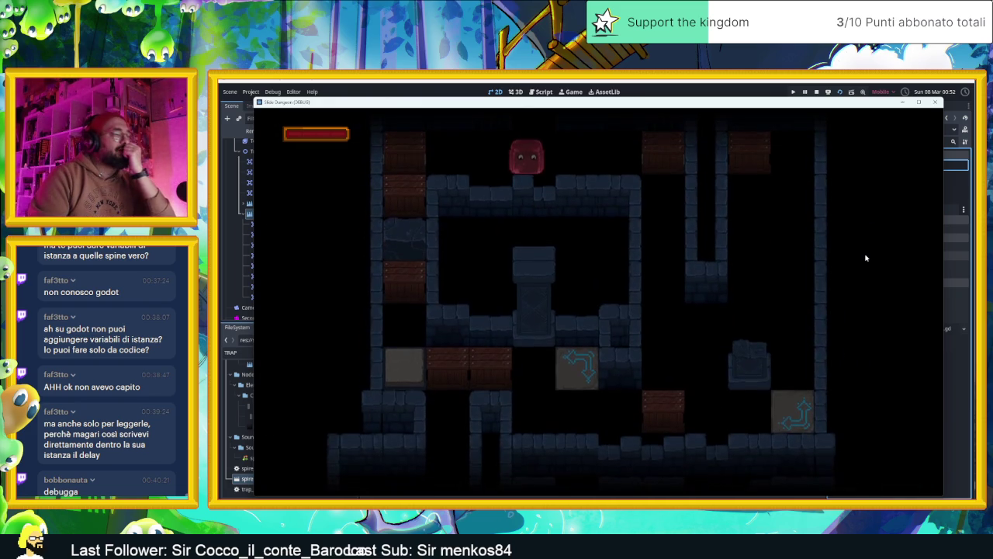
key(Right)
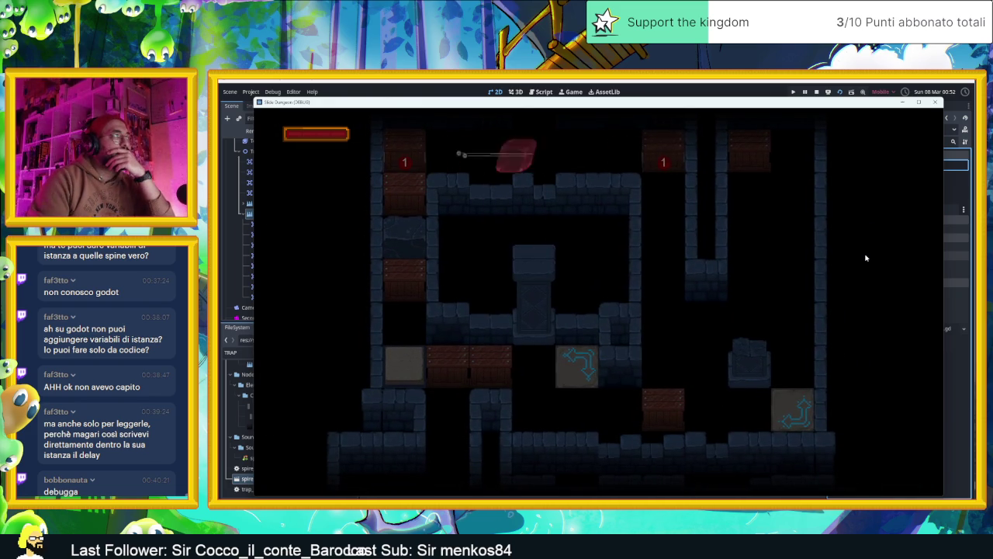
key(Down)
key(Right)
key(Left)
key(Up)
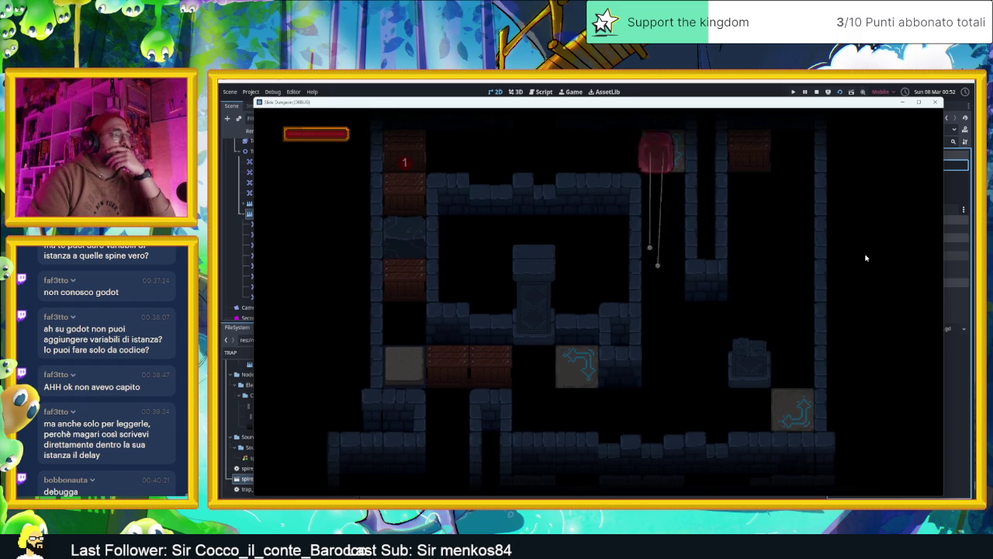
key(Down)
key(Up)
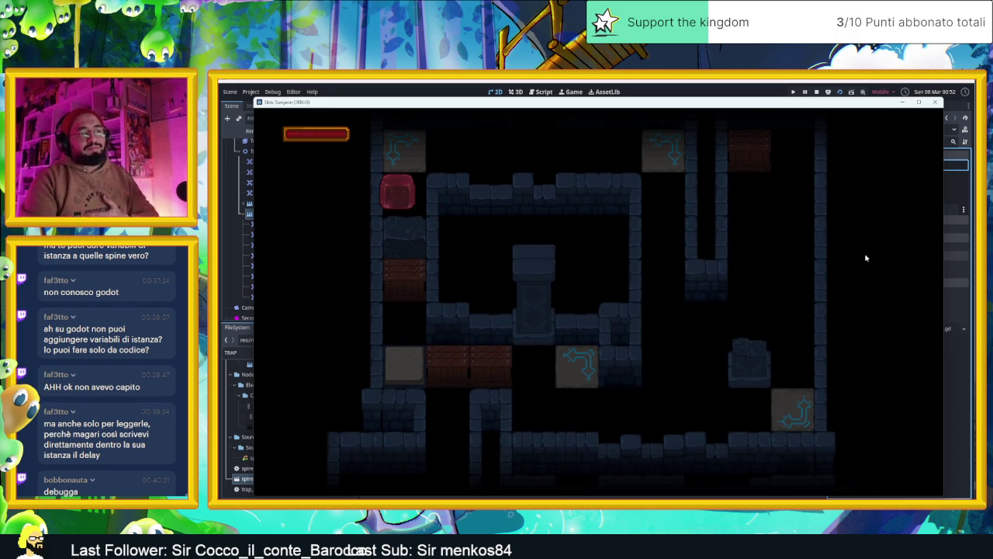
click(934, 102)
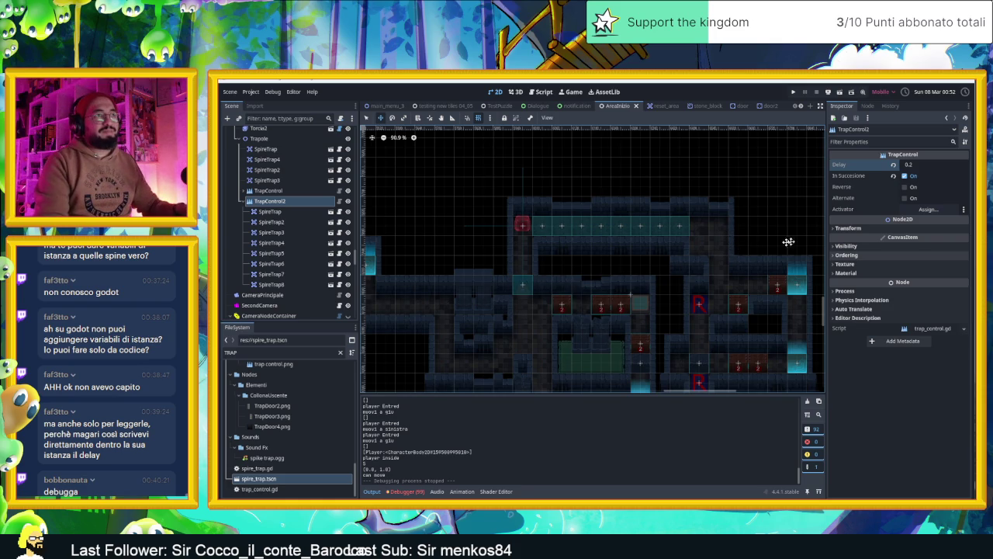
Check that TrapControl2's Delay is still 0.2, then launch the task board app.
click(928, 165)
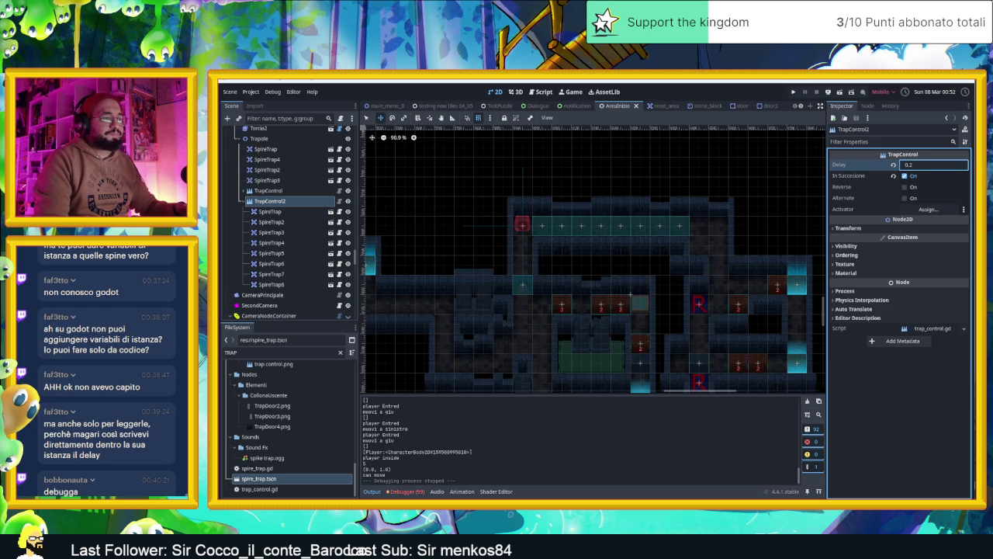
key(super)
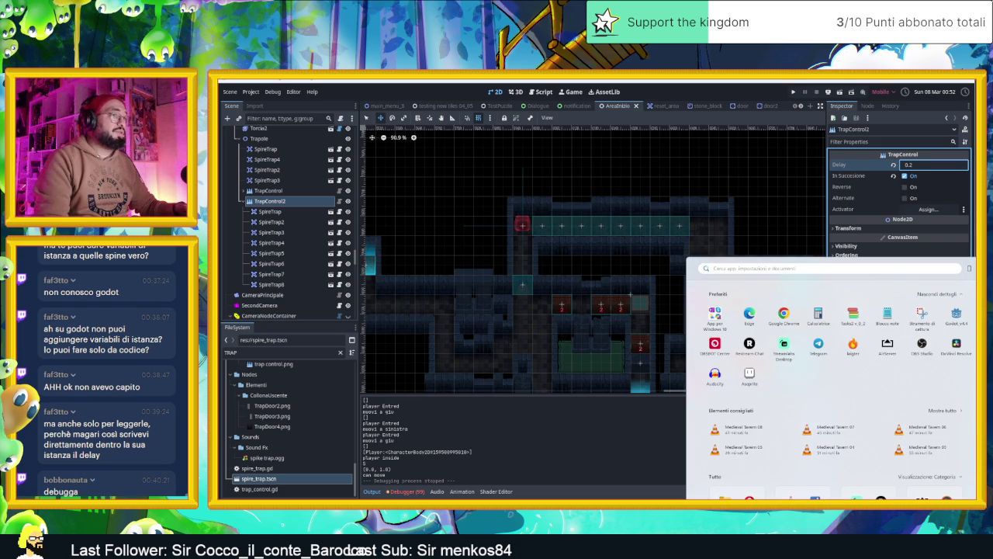
click(853, 313)
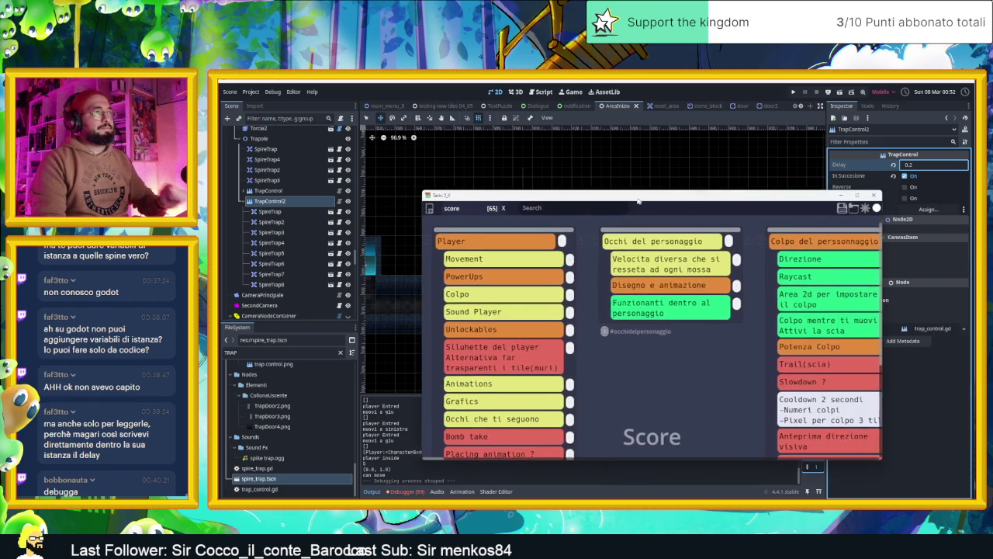
Add a 'SpeedTile Effect sul personaggio' card to the Player column.
scroll(779, 312, right, 10)
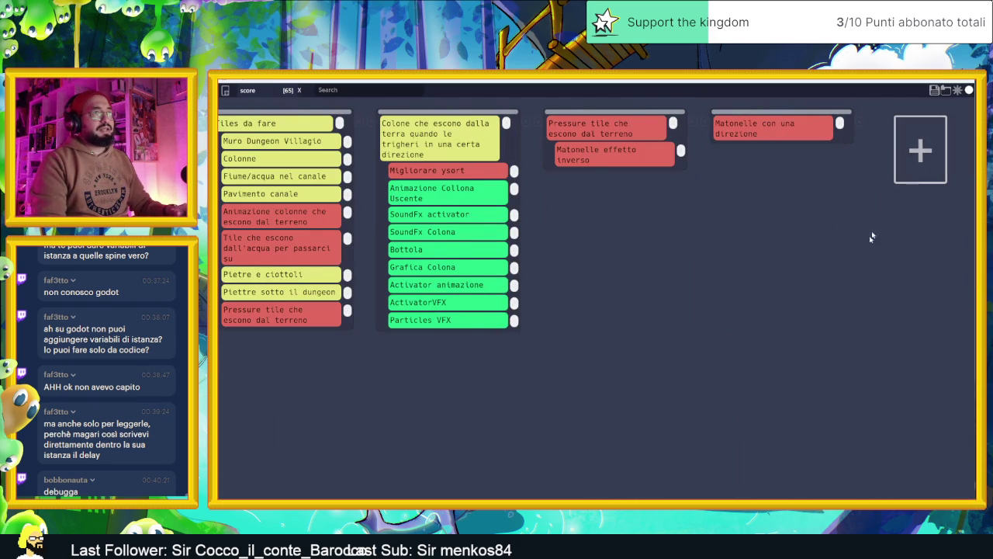
scroll(853, 256, left, 10)
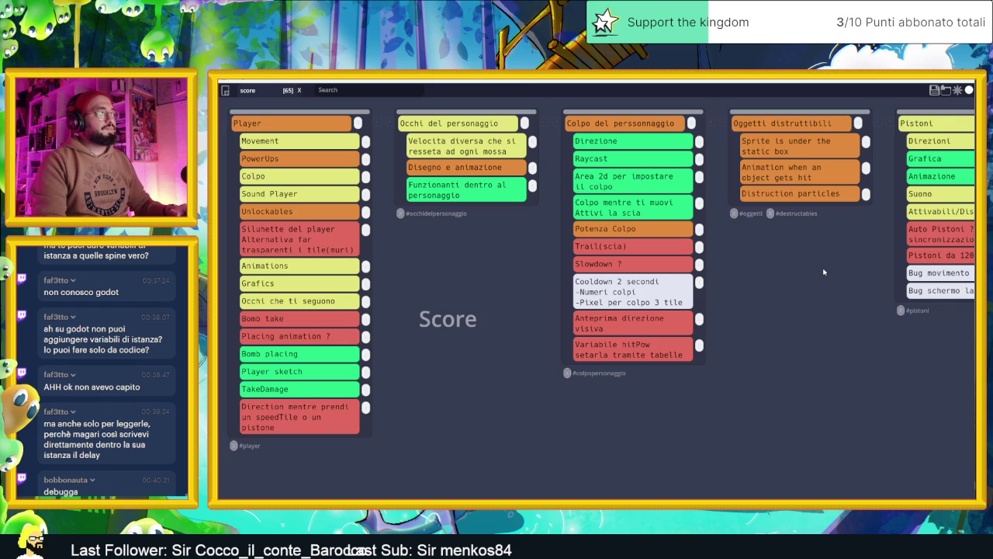
scroll(814, 304, right, 10)
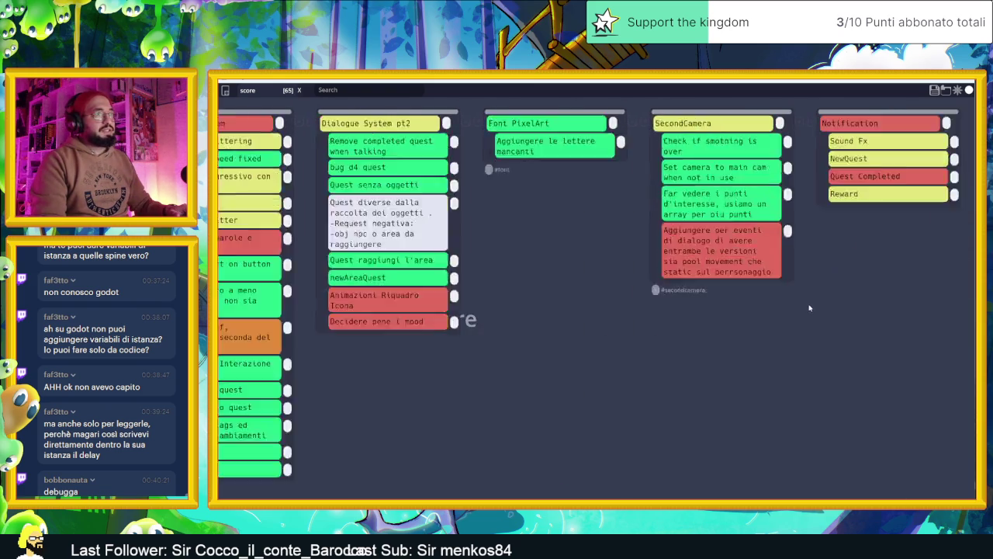
scroll(814, 304, left, 10)
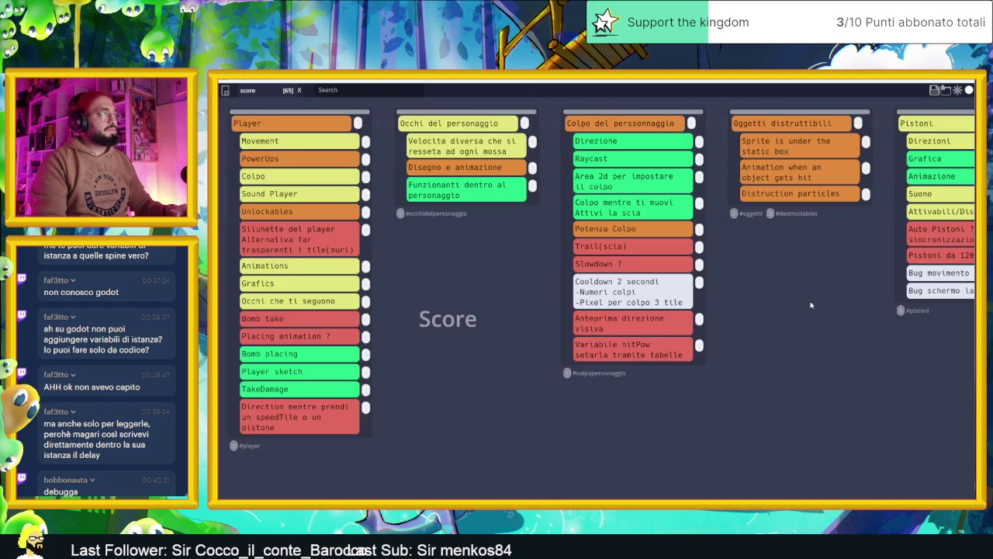
mouse_move(377, 450)
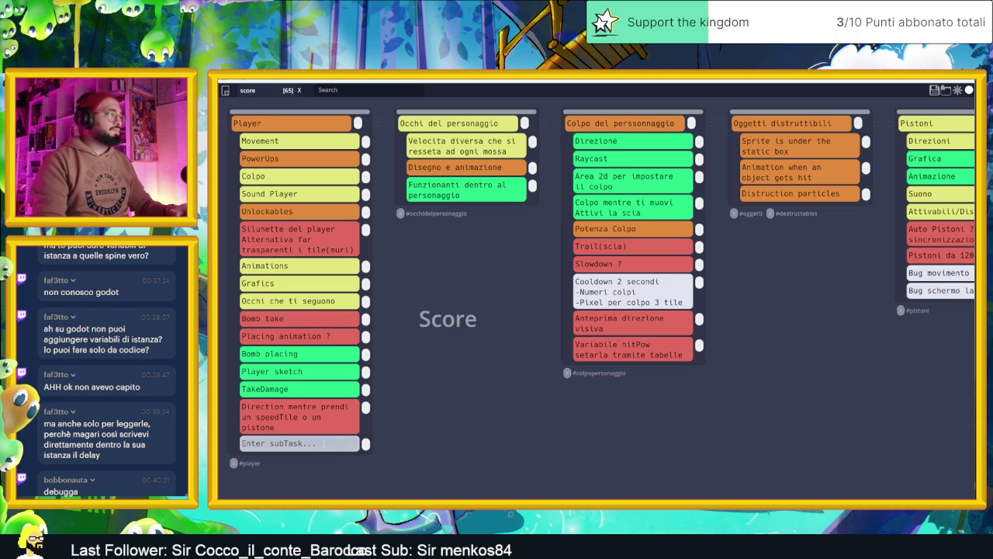
text(Speed)
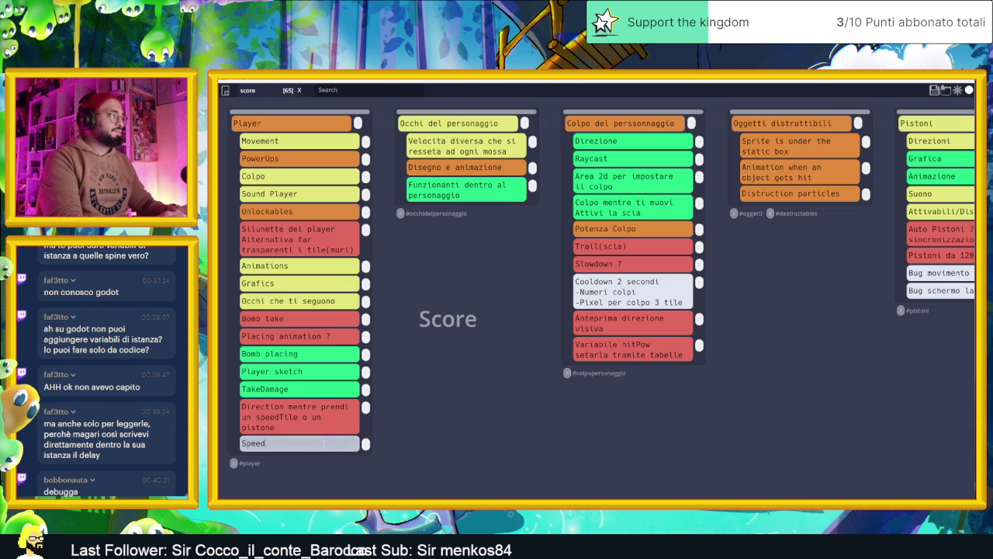
text(Tile Effect su)
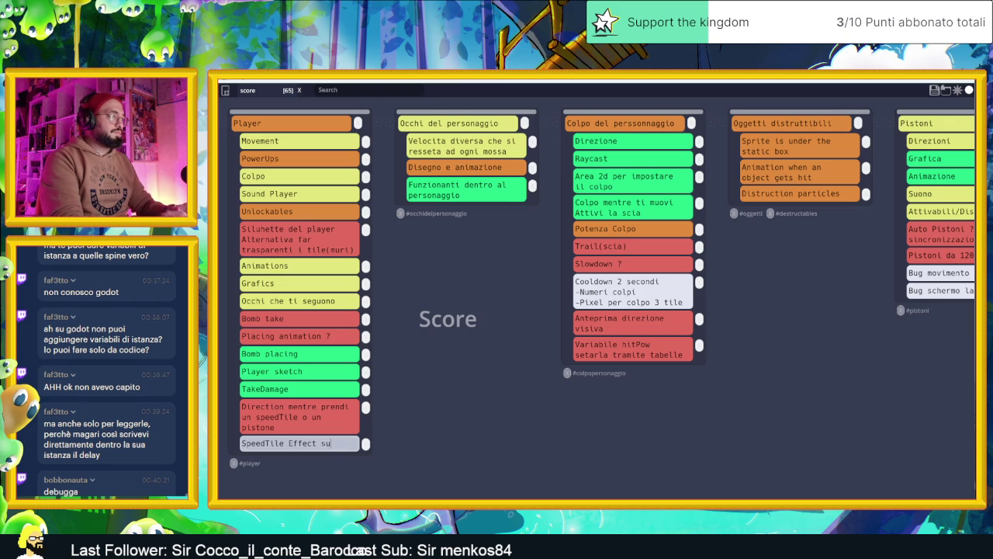
text(l personaggio)
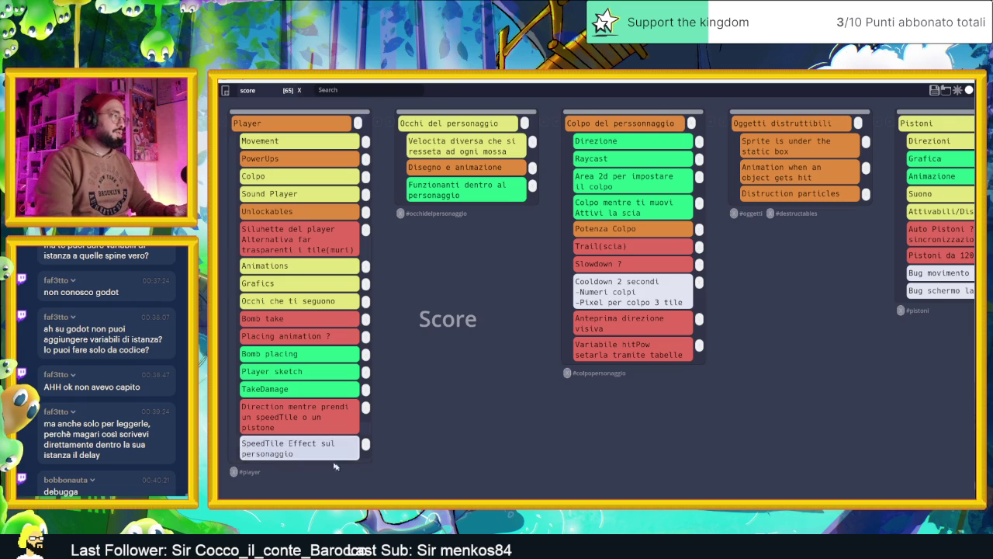
click(367, 460)
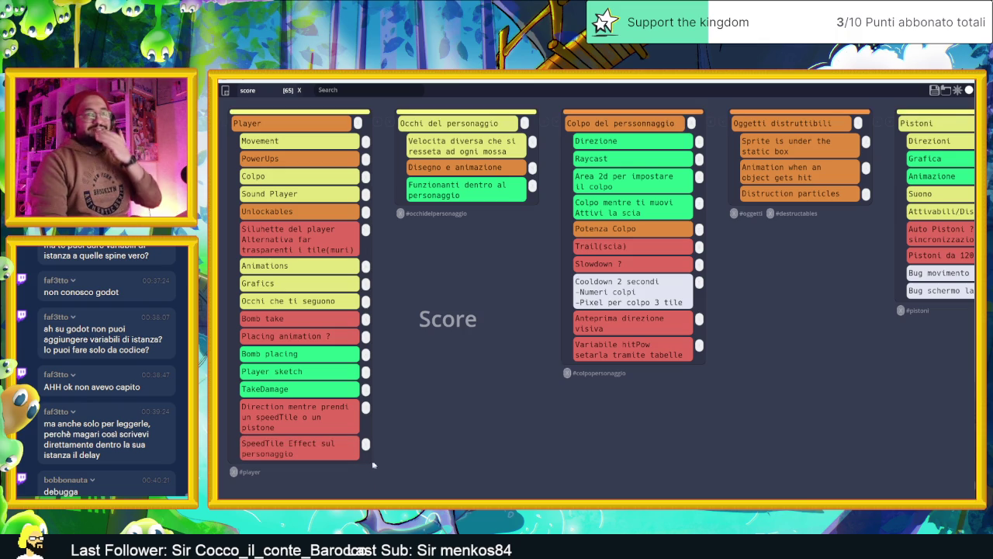
Save the board as Slide Dungeon.tasks, overwriting the existing file.
click(934, 90)
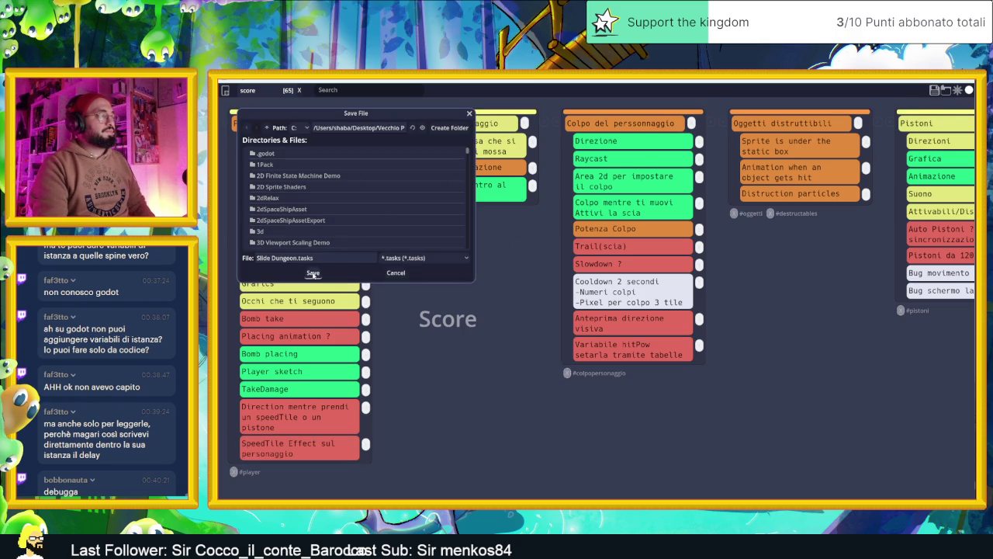
click(313, 273)
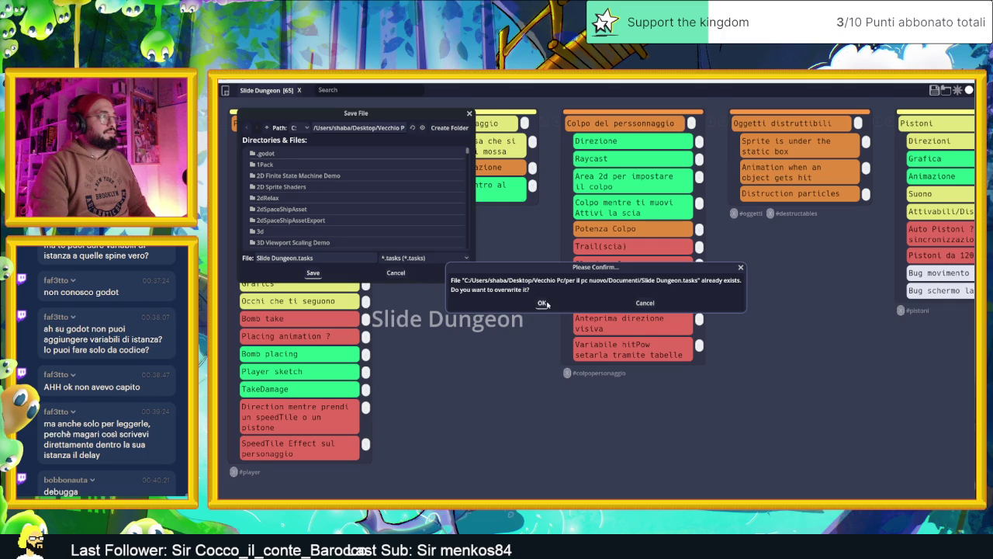
click(543, 303)
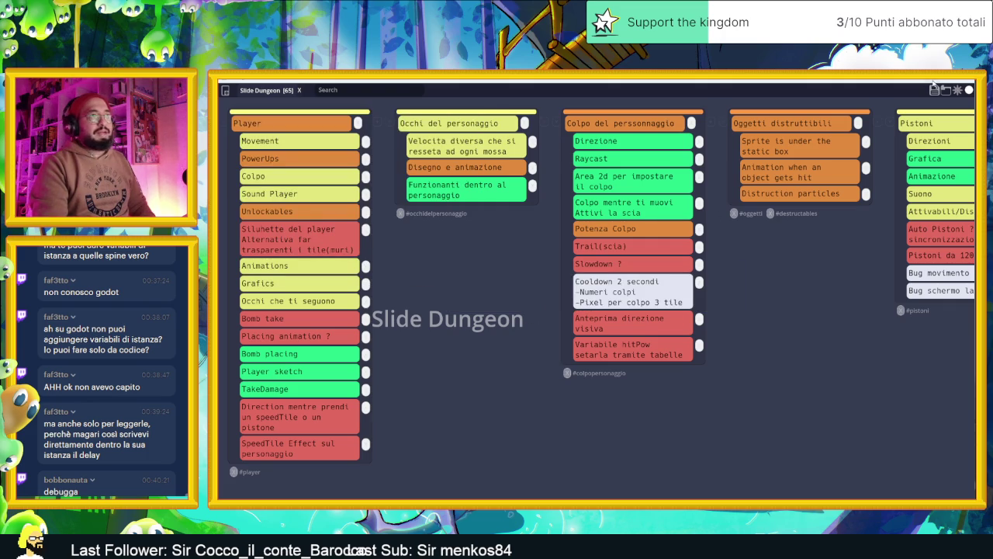
key(alt+Tab)
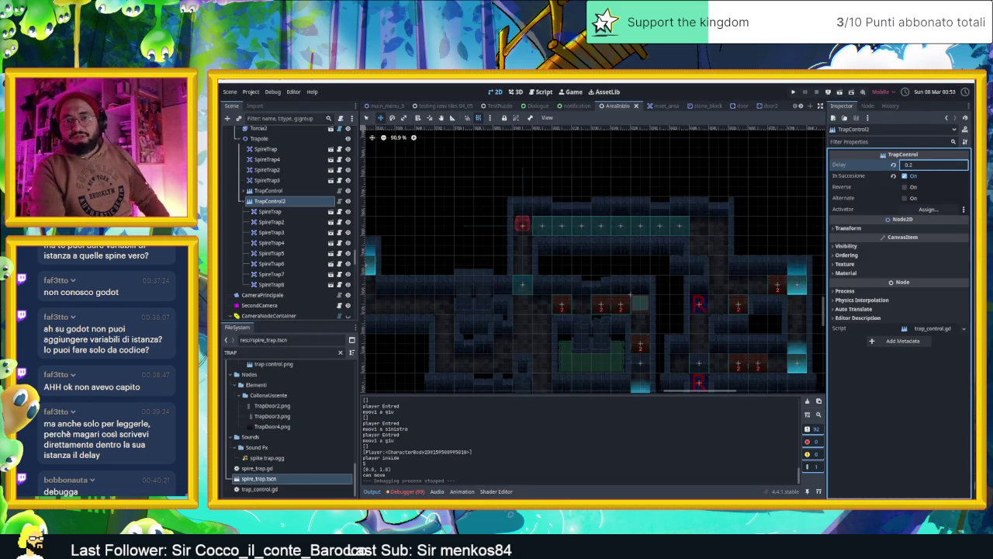